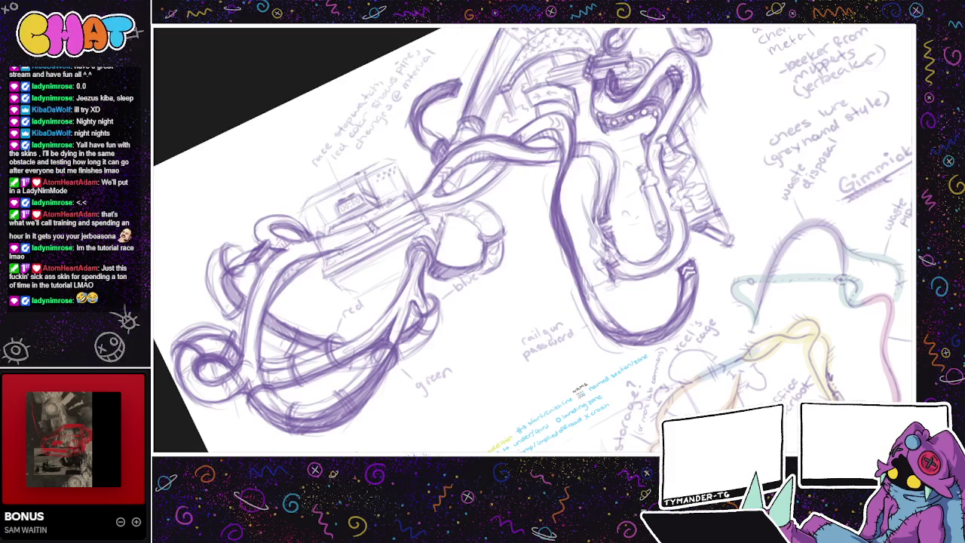
Step: Darken the left edge of the S-shaped tube with pencil strokes
drag(389, 223, 407, 217)
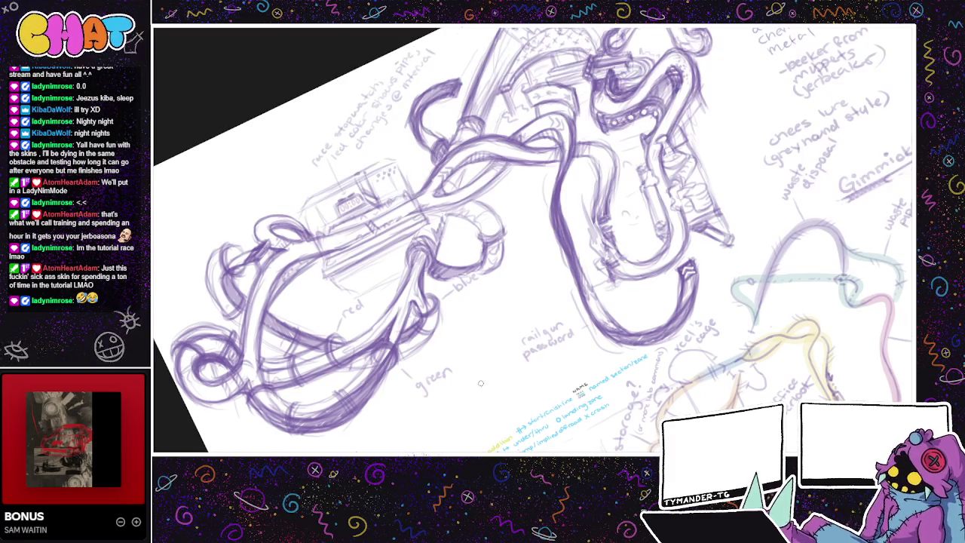
drag(481, 383, 427, 389)
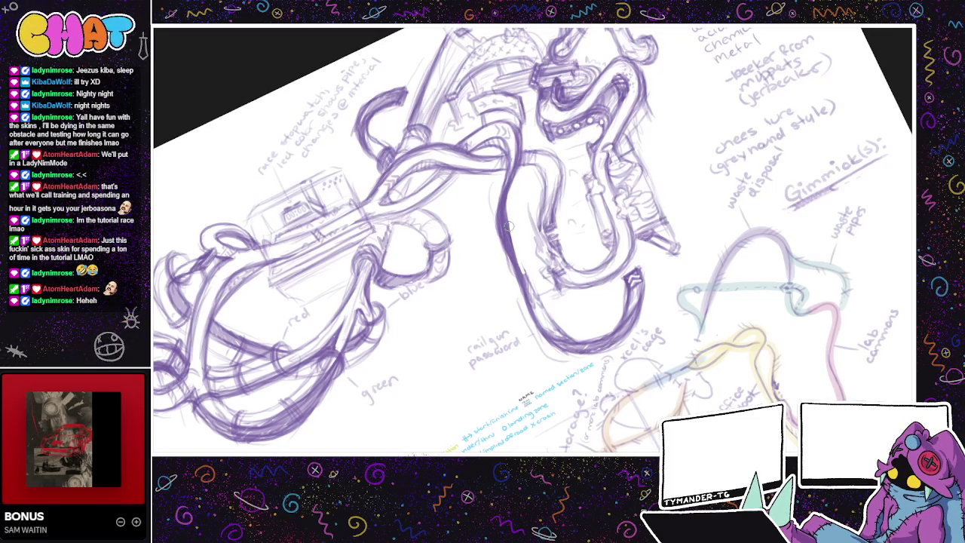
drag(506, 212, 521, 279)
mouse_move(513, 243)
mouse_down()
mouse_move(527, 273)
mouse_move(519, 285)
mouse_up()
drag(531, 340, 502, 348)
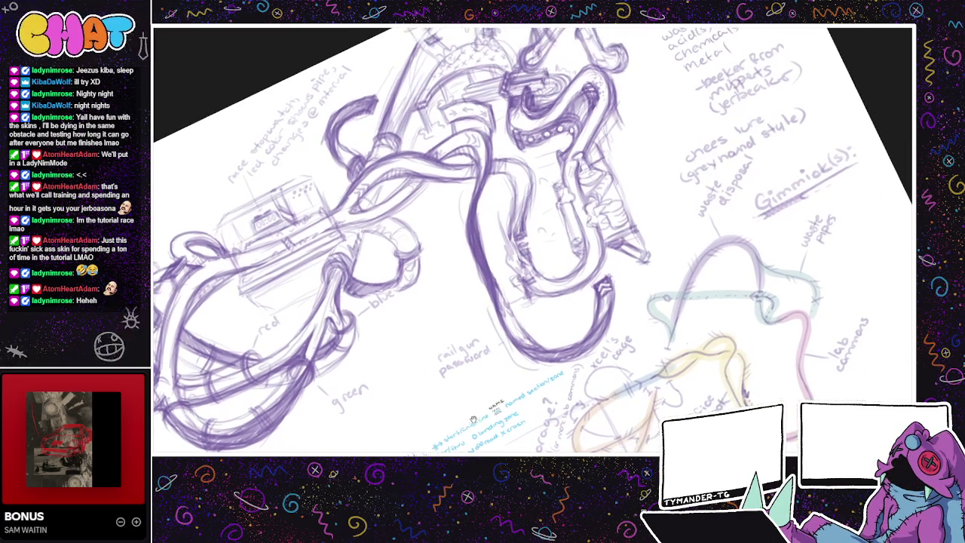
drag(468, 210, 466, 240)
mouse_move(468, 203)
mouse_down()
mouse_move(468, 261)
mouse_move(490, 294)
mouse_up()
Step: Hatch-shade the area beside the stopwatch box with short pencil strokes
scroll(466, 230, up, 2)
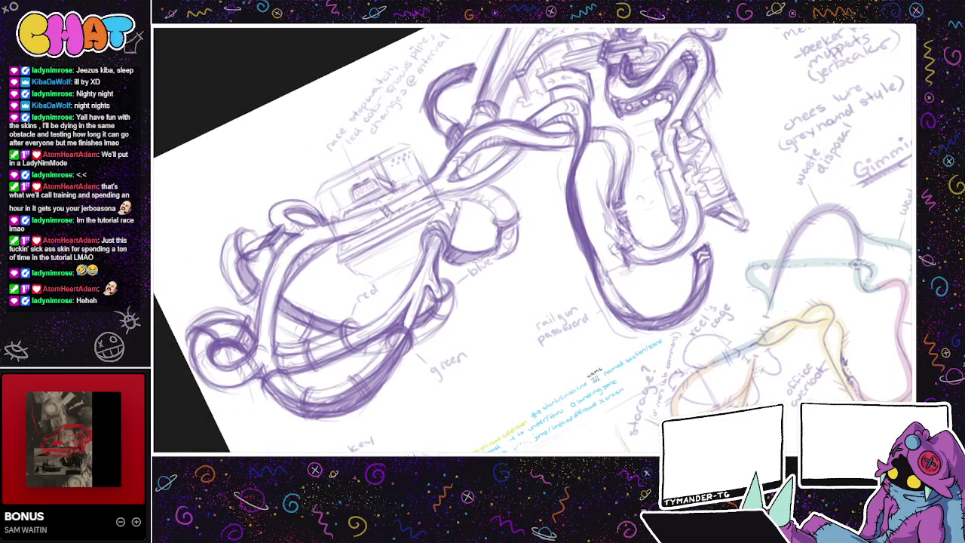
scroll(501, 295, down, 1)
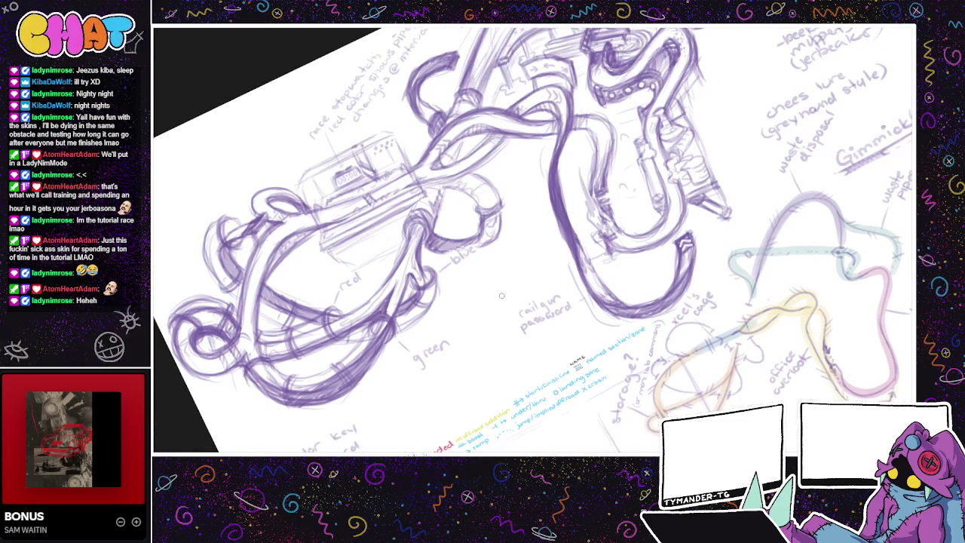
scroll(431, 169, up, 2)
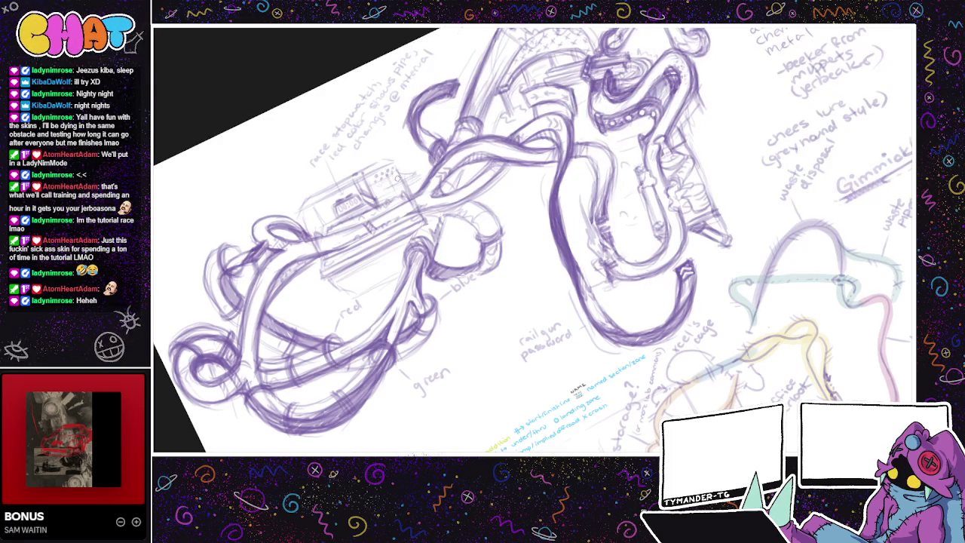
drag(388, 184, 407, 169)
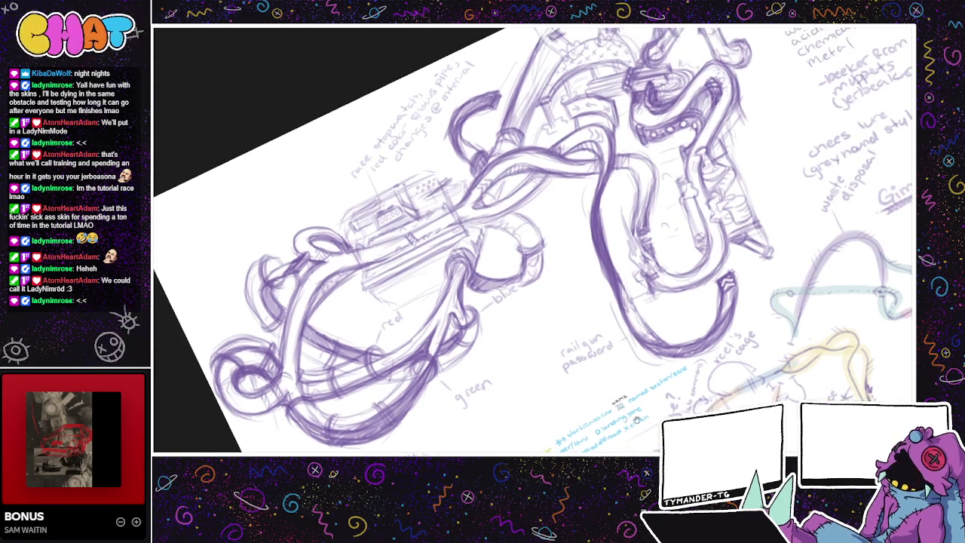
drag(596, 410, 661, 418)
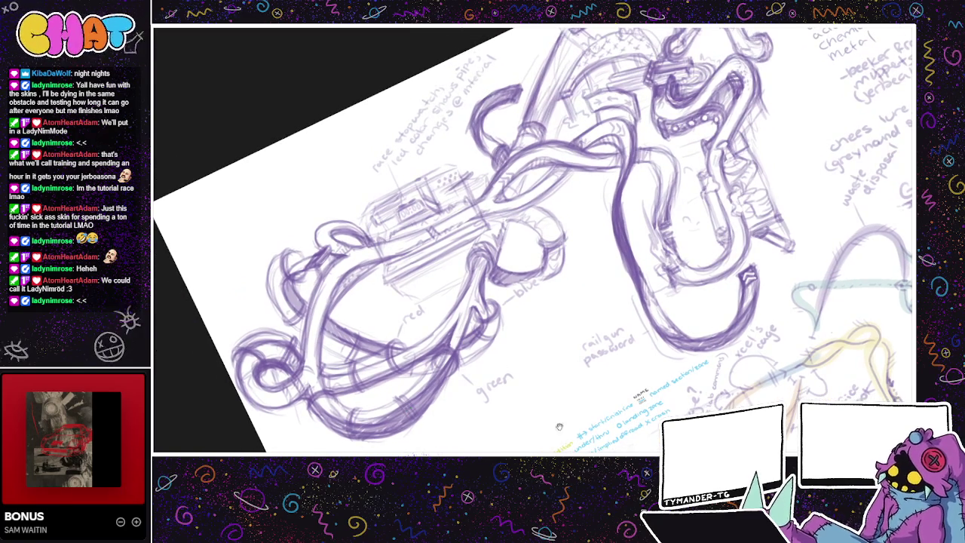
Step: Letter an X-cel label on the left machine box, with a short note above it
drag(551, 427, 600, 423)
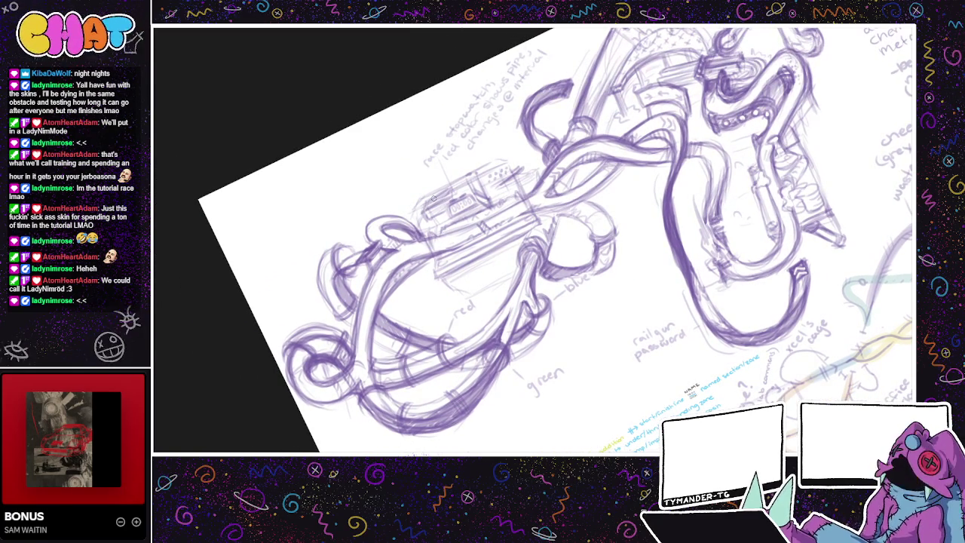
drag(528, 302, 541, 296)
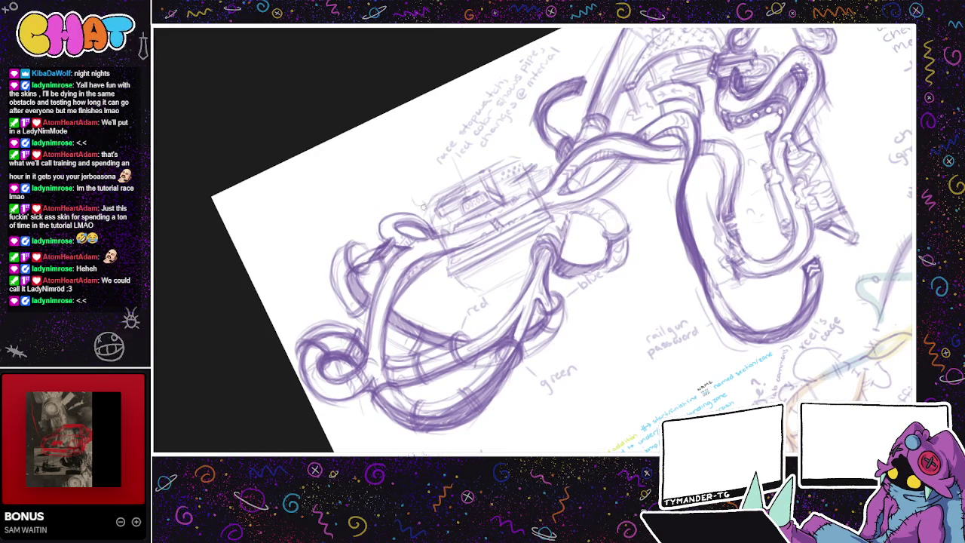
drag(402, 193, 417, 195)
scroll(371, 299, right, 5)
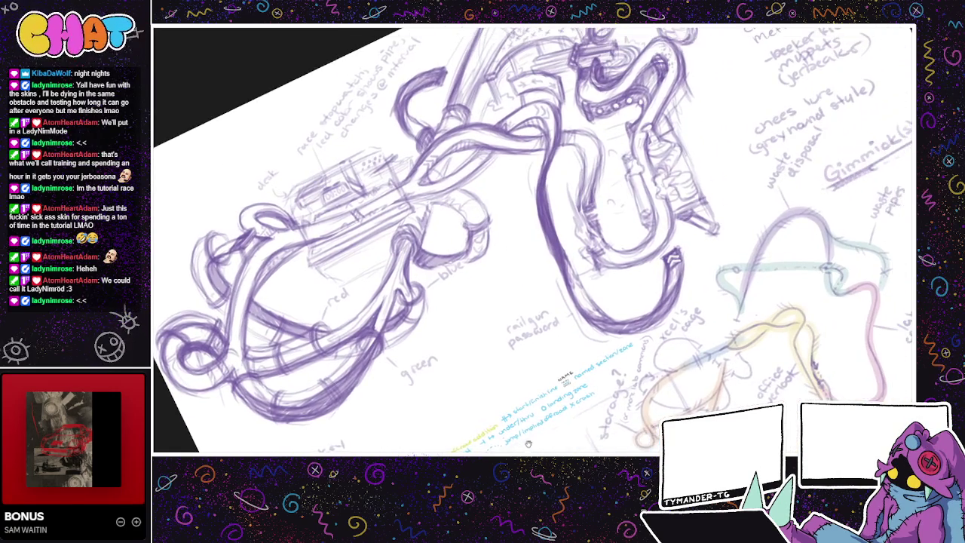
drag(527, 444, 572, 424)
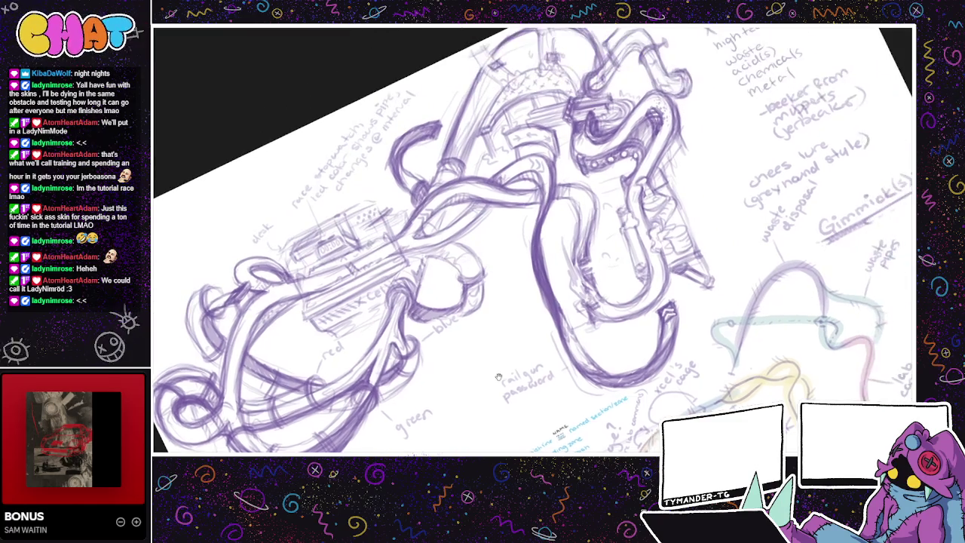
Step: Sketch faint looping track curves beside the 'railgun password' and 'blue' notes, then begin erasing 'interval'
drag(489, 221, 497, 361)
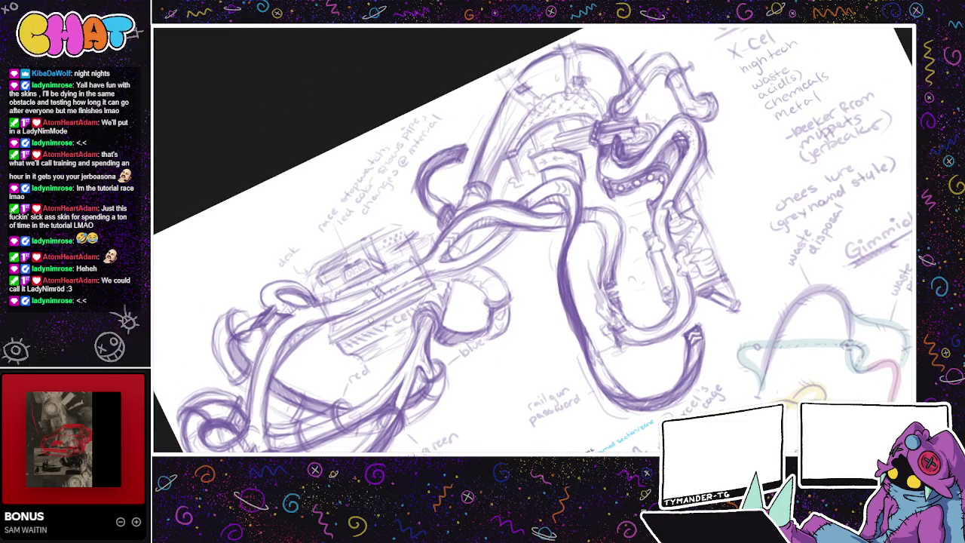
drag(460, 332, 511, 302)
scroll(579, 336, down, 1)
scroll(580, 336, down, 1)
scroll(527, 377, down, 1)
mouse_move(527, 379)
mouse_down()
mouse_move(537, 350)
mouse_move(550, 407)
mouse_move(580, 403)
mouse_up()
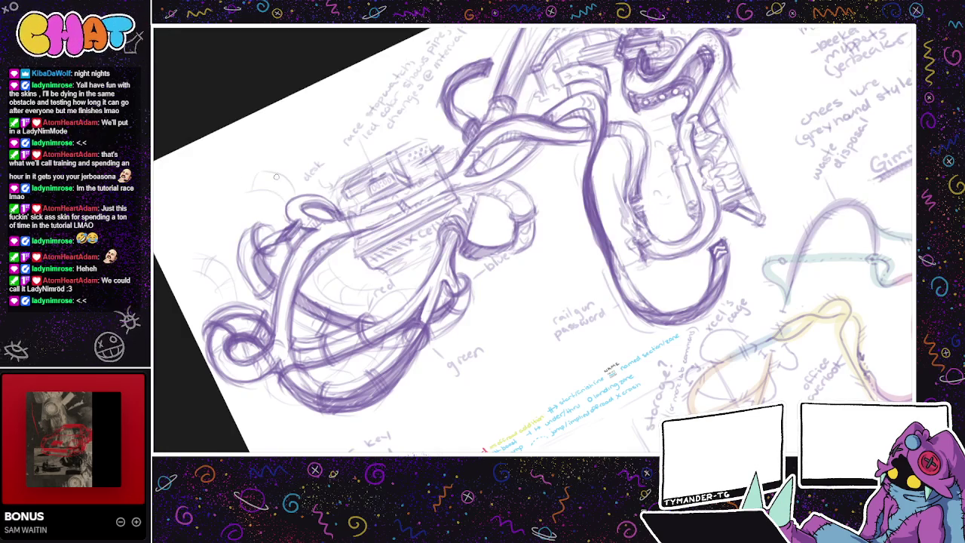
drag(494, 287, 550, 288)
drag(471, 297, 501, 354)
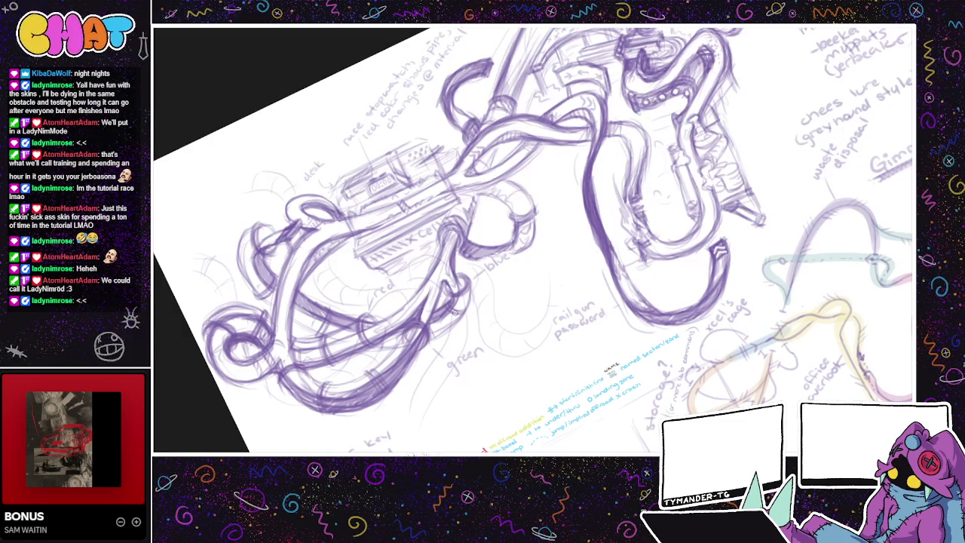
mouse_move(422, 400)
mouse_down()
mouse_move(461, 415)
mouse_move(413, 373)
mouse_move(471, 424)
mouse_move(495, 424)
mouse_move(504, 362)
mouse_up()
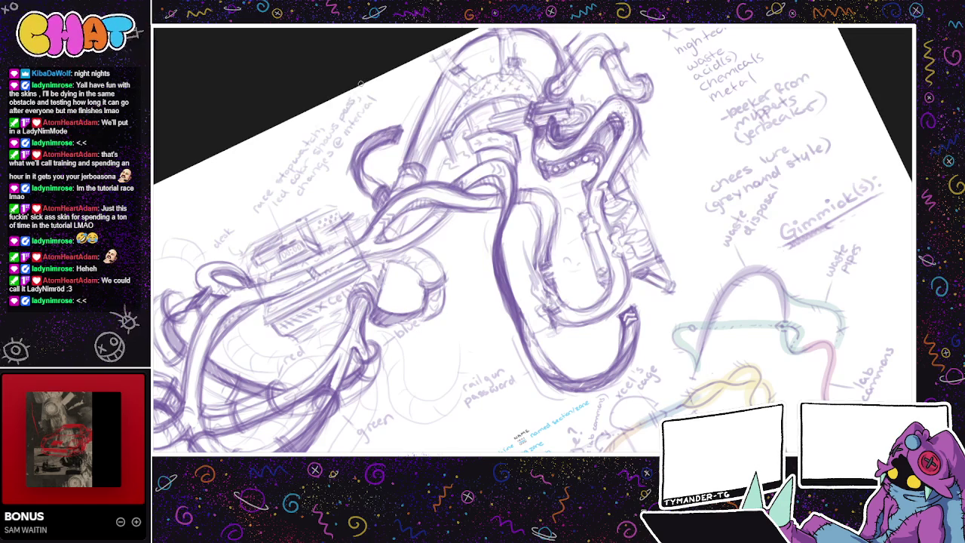
drag(348, 130, 371, 92)
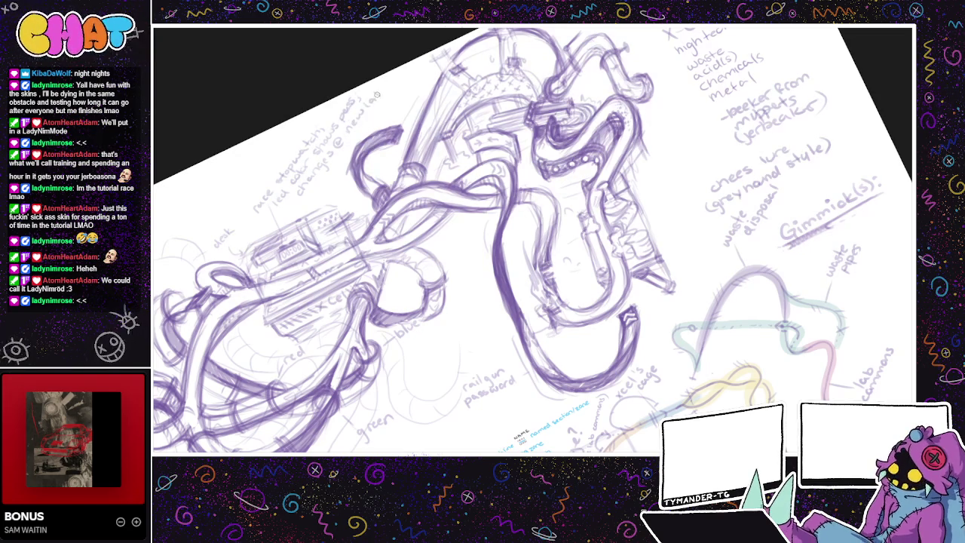
Step: Replace 'interval' with 'new lap' and write 'enter pass in two' beside the blue label
drag(473, 249, 489, 223)
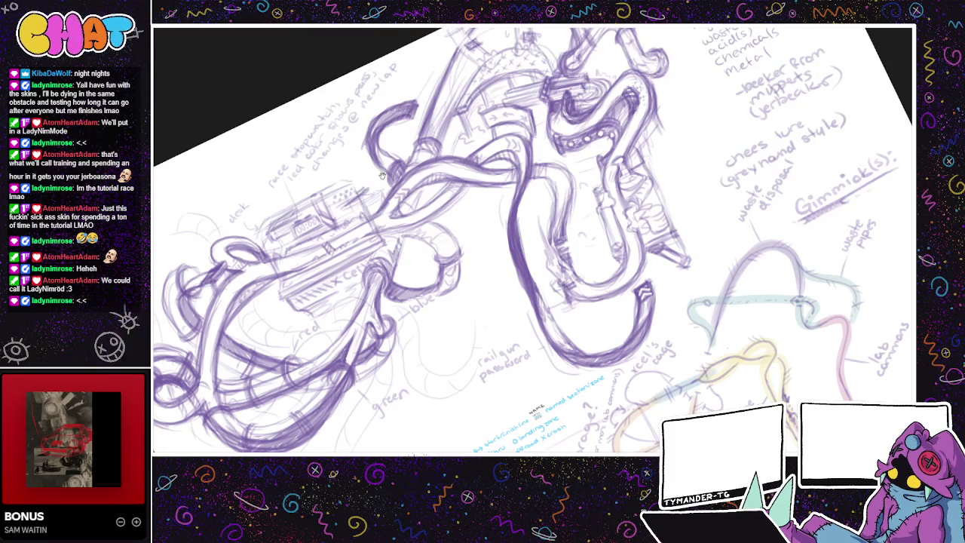
drag(382, 178, 394, 96)
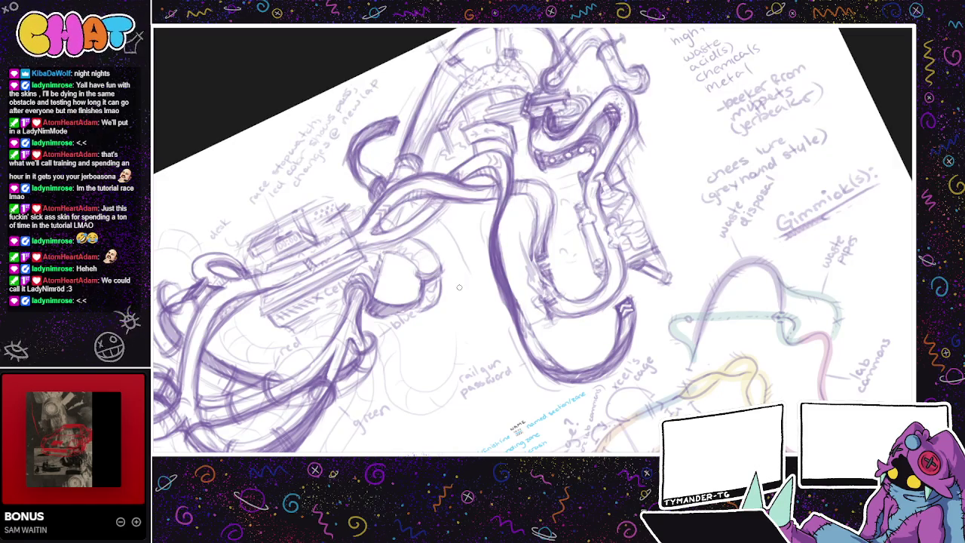
mouse_move(466, 288)
mouse_down()
mouse_move(489, 261)
mouse_move(469, 294)
mouse_move(480, 284)
mouse_move(481, 297)
mouse_move(494, 290)
mouse_up()
scroll(495, 290, down, 2)
scroll(620, 354, down, 2)
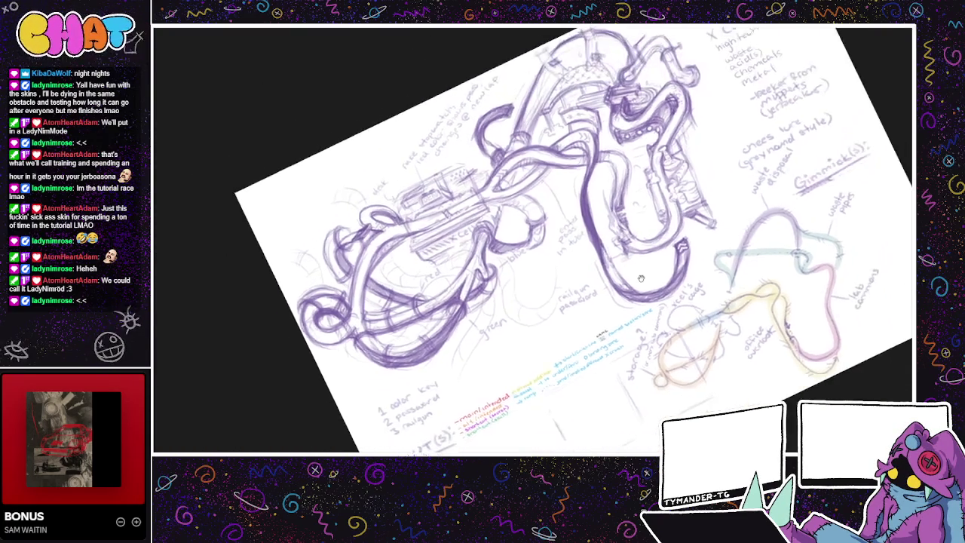
drag(620, 354, 586, 363)
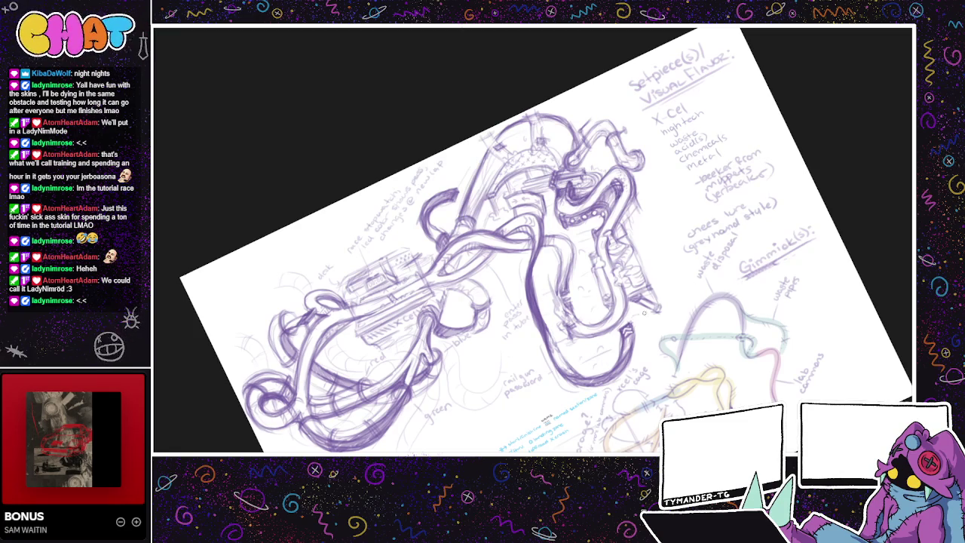
mouse_move(660, 345)
mouse_down()
mouse_move(561, 333)
mouse_move(523, 315)
mouse_up()
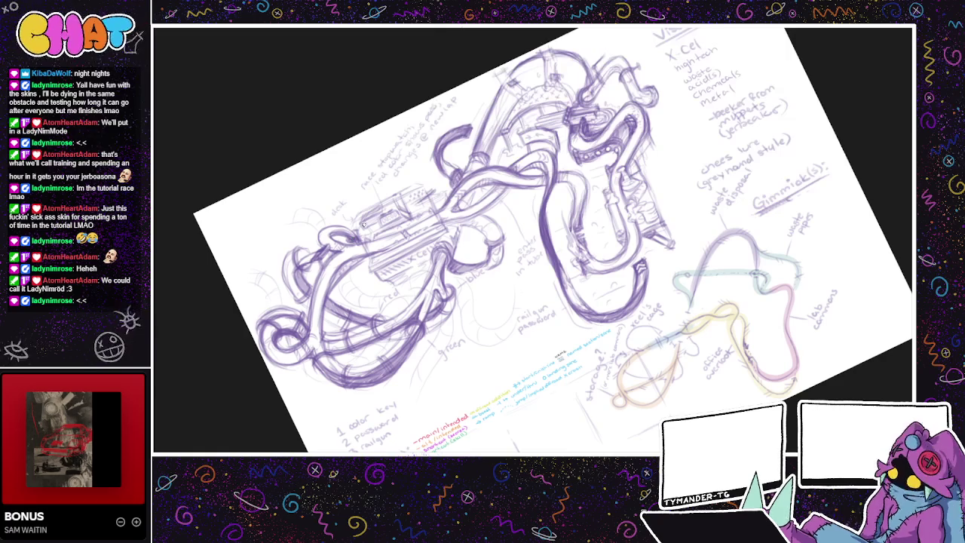
drag(670, 439, 640, 409)
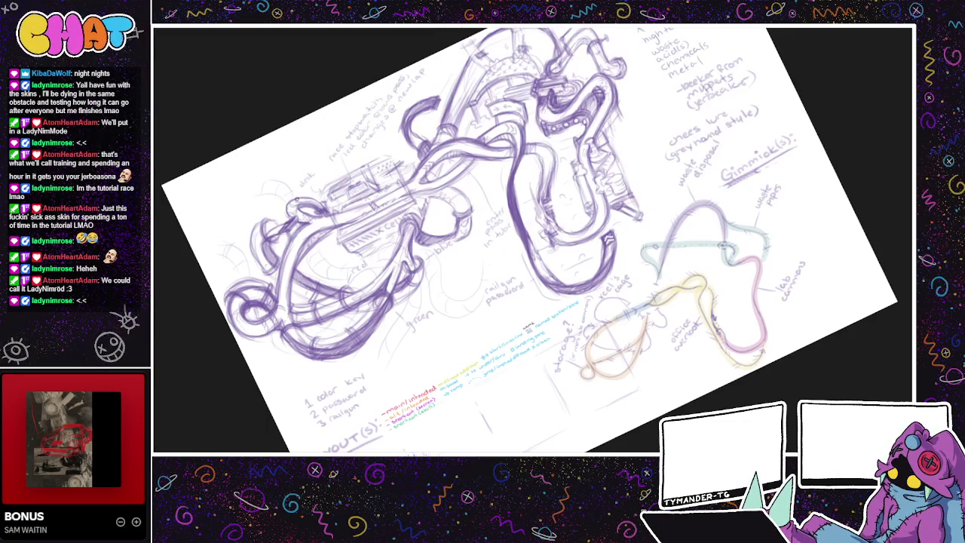
drag(441, 250, 468, 219)
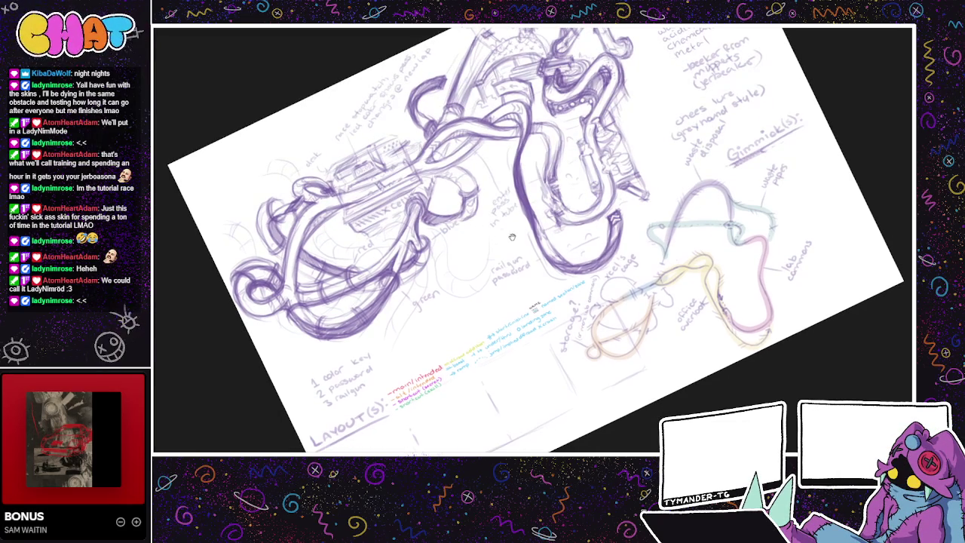
Step: Reword the stopwatch note and add a short handwritten note above it near the top tubes
drag(515, 241, 487, 233)
drag(520, 262, 494, 257)
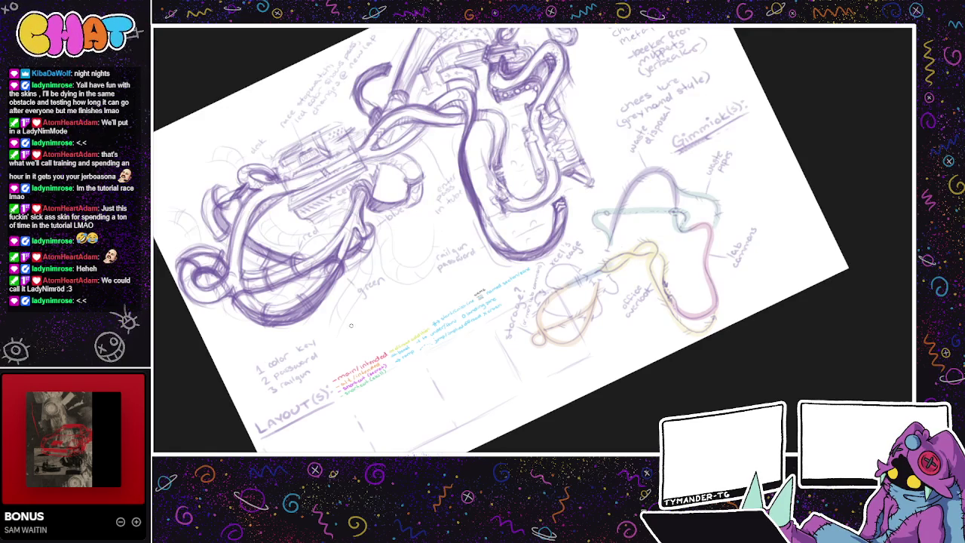
mouse_move(427, 341)
mouse_down()
mouse_move(431, 375)
mouse_move(388, 423)
mouse_up()
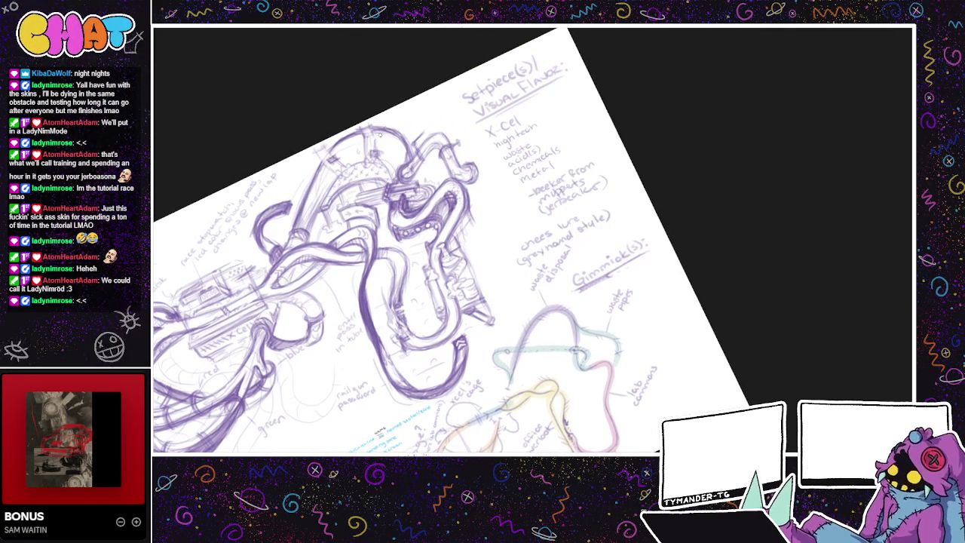
drag(383, 128, 425, 148)
mouse_move(412, 219)
mouse_down()
mouse_move(421, 224)
mouse_move(354, 286)
mouse_up()
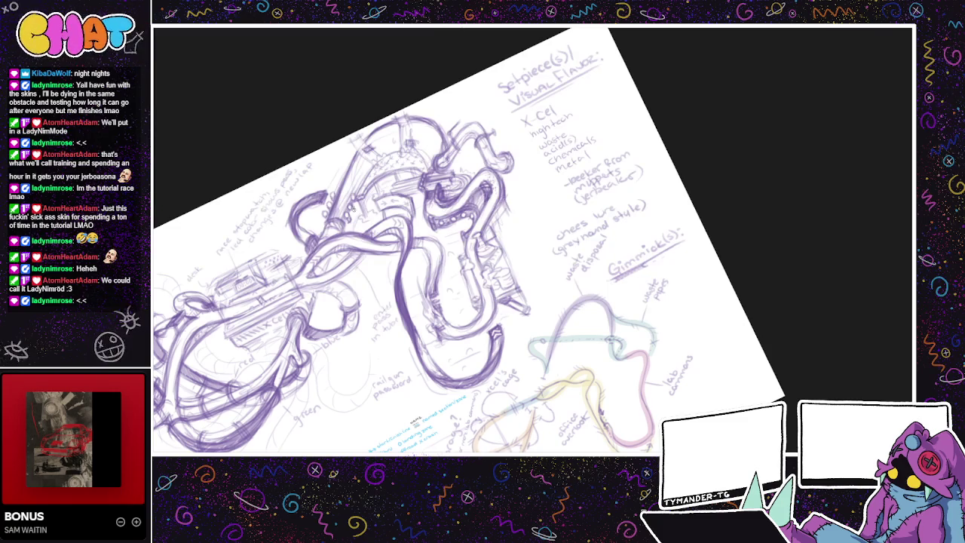
drag(365, 166, 336, 168)
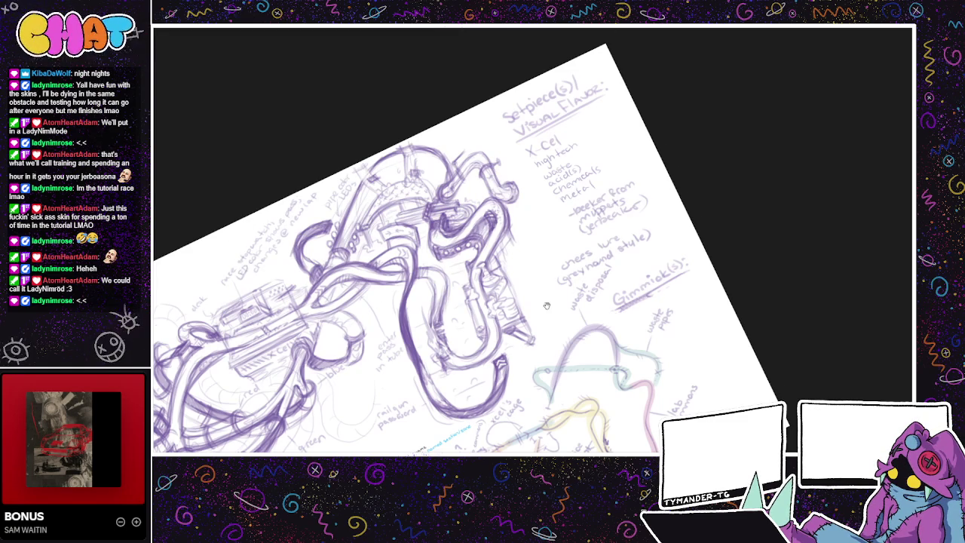
drag(540, 317, 623, 300)
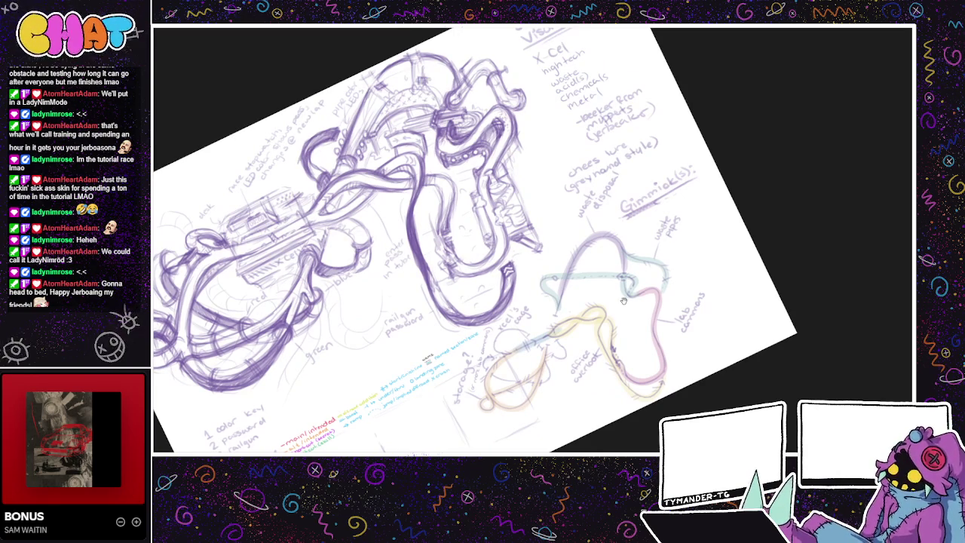
Step: Try lettering 'AccelTek' beneath the lower track loop, then undo it
drag(623, 300, 713, 389)
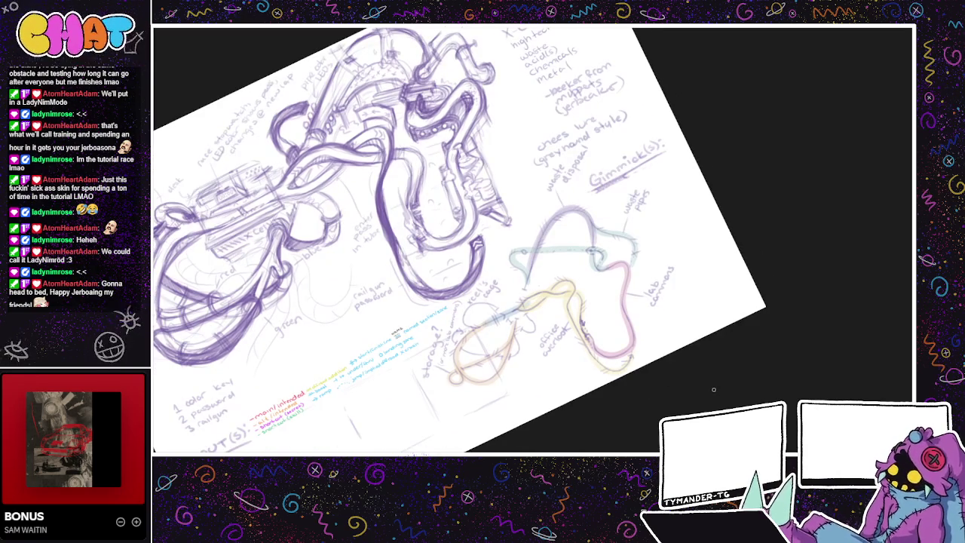
mouse_move(606, 415)
mouse_down()
mouse_move(598, 407)
mouse_move(591, 418)
mouse_move(694, 388)
mouse_move(650, 388)
mouse_up()
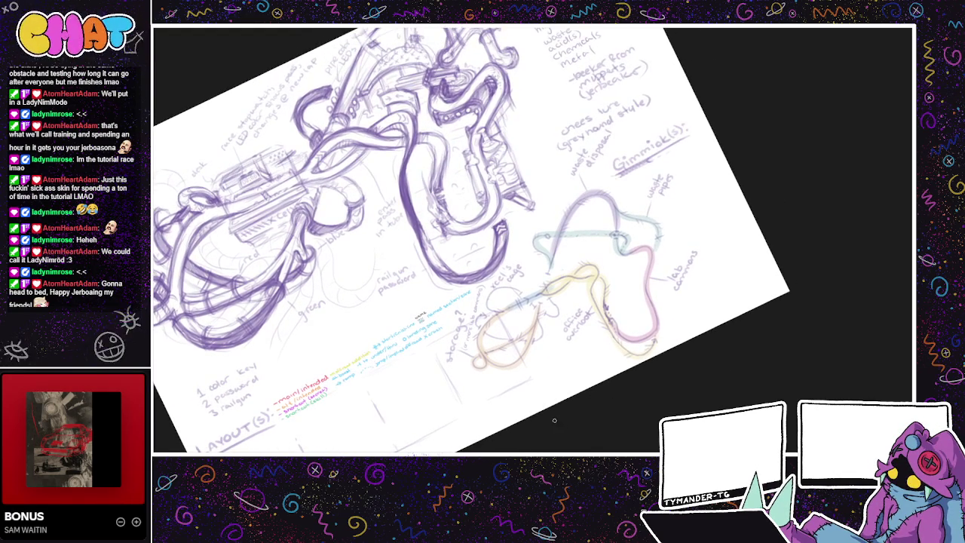
drag(563, 361, 568, 322)
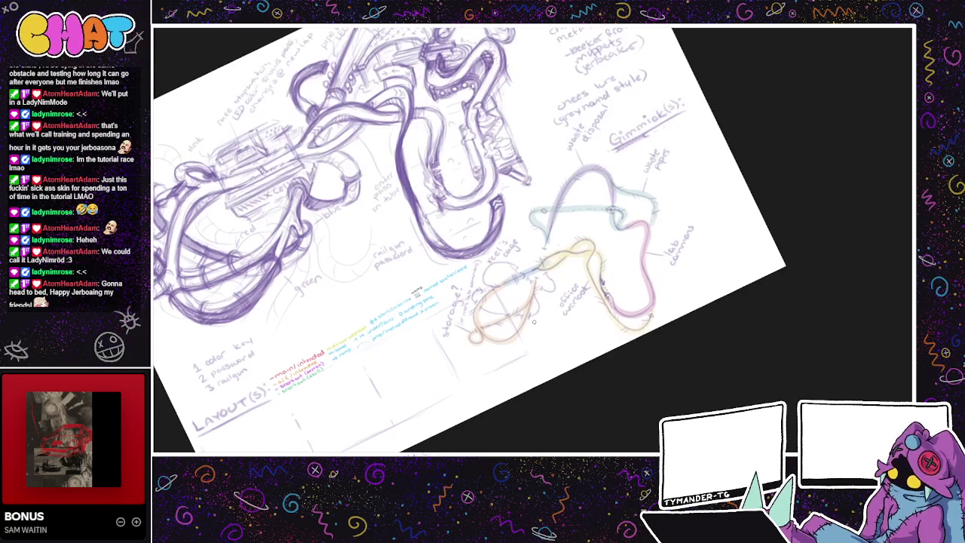
drag(468, 395, 444, 374)
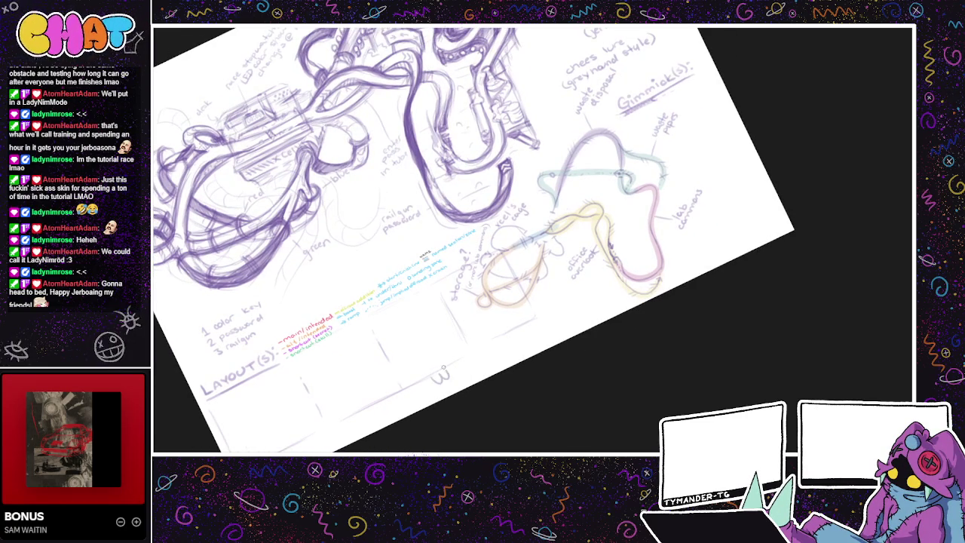
mouse_move(434, 372)
mouse_down()
mouse_move(459, 376)
mouse_move(462, 404)
mouse_up()
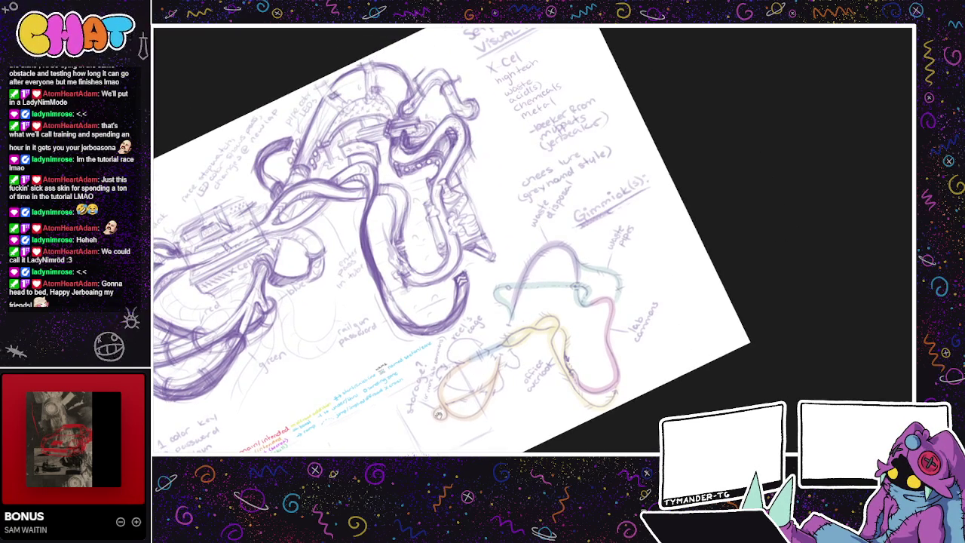
scroll(463, 404, down, 2)
scroll(440, 402, down, 2)
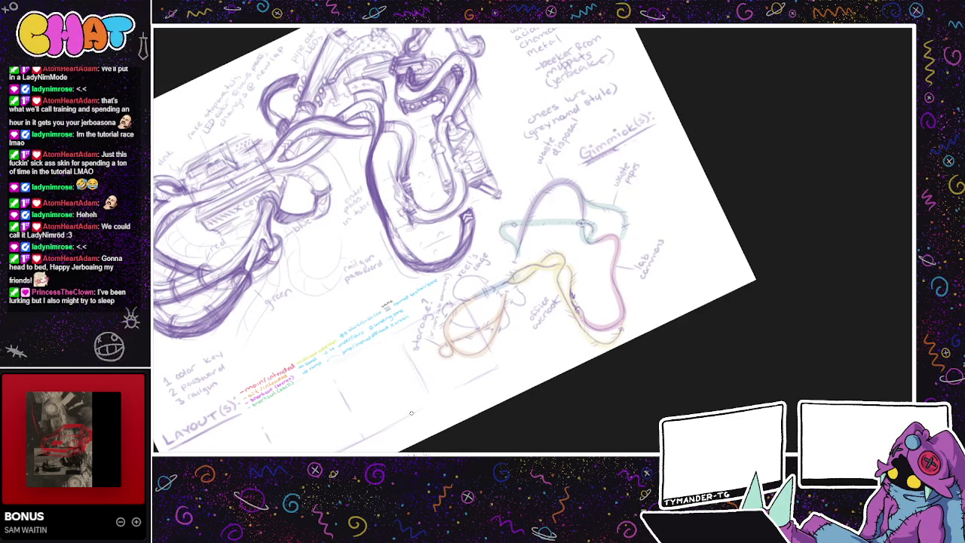
mouse_move(430, 413)
mouse_down()
mouse_move(426, 423)
mouse_move(443, 422)
mouse_up()
drag(448, 401, 448, 422)
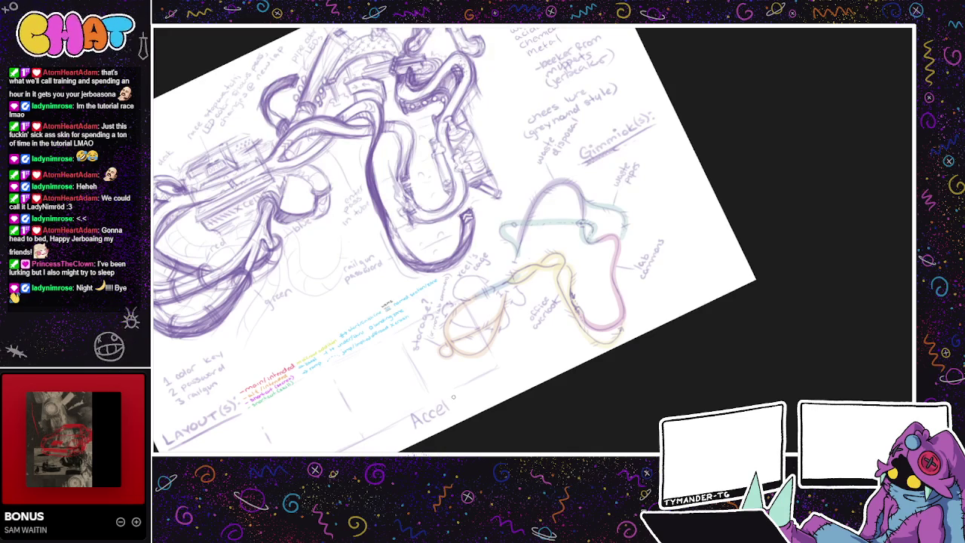
mouse_move(455, 401)
mouse_down()
mouse_move(472, 393)
mouse_move(460, 416)
mouse_move(481, 401)
mouse_move(491, 407)
mouse_up()
key(ctrl+z)
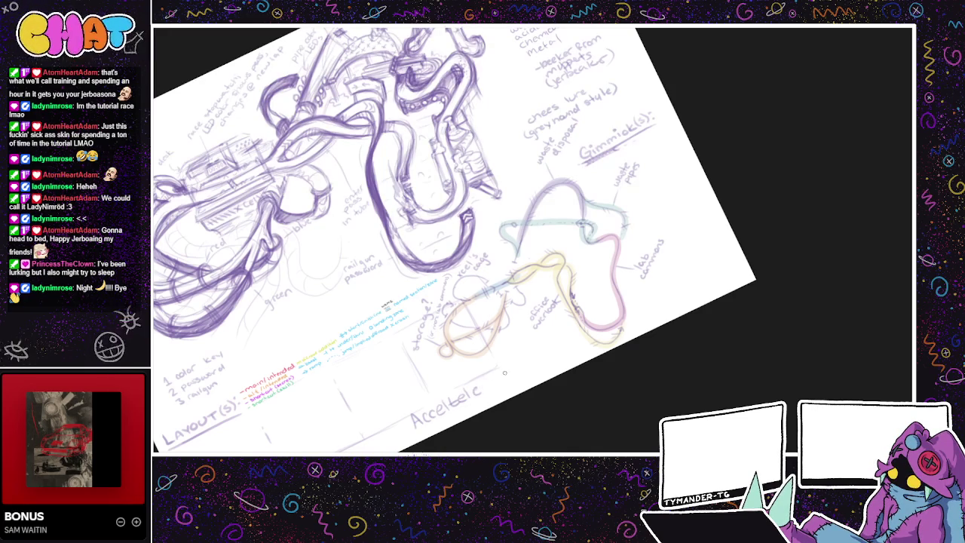
key(ctrl+z)
key(ctrl+z)
key(ctrl+z)
key(ctrl+z)
key(ctrl+z)
key(ctrl+z)
key(ctrl+z)
key(ctrl+z)
key(ctrl+z)
key(ctrl+z)
Step: Hand-letter 'Wastech Labs' beneath the lower track loop
drag(420, 411, 430, 414)
drag(435, 412, 445, 415)
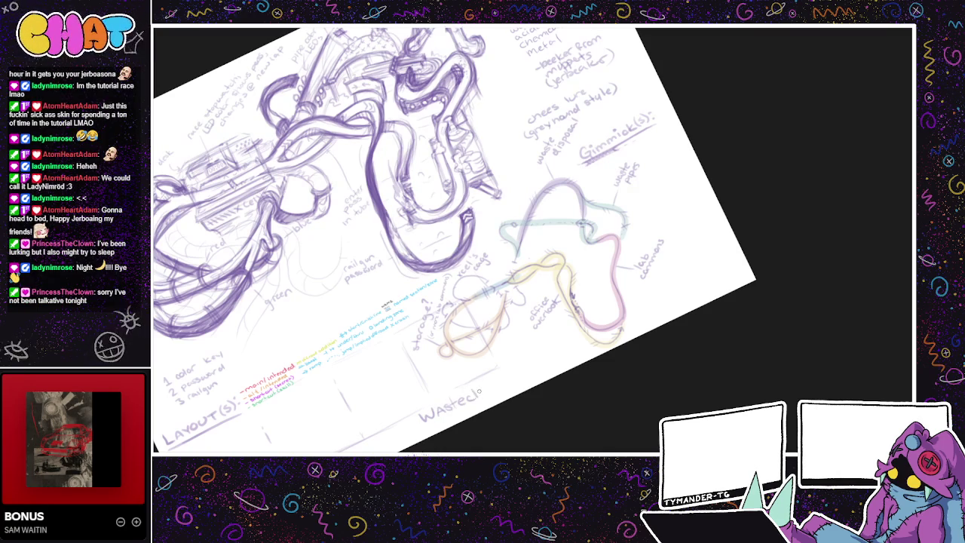
drag(504, 381, 518, 380)
drag(526, 368, 521, 378)
drag(535, 392, 601, 369)
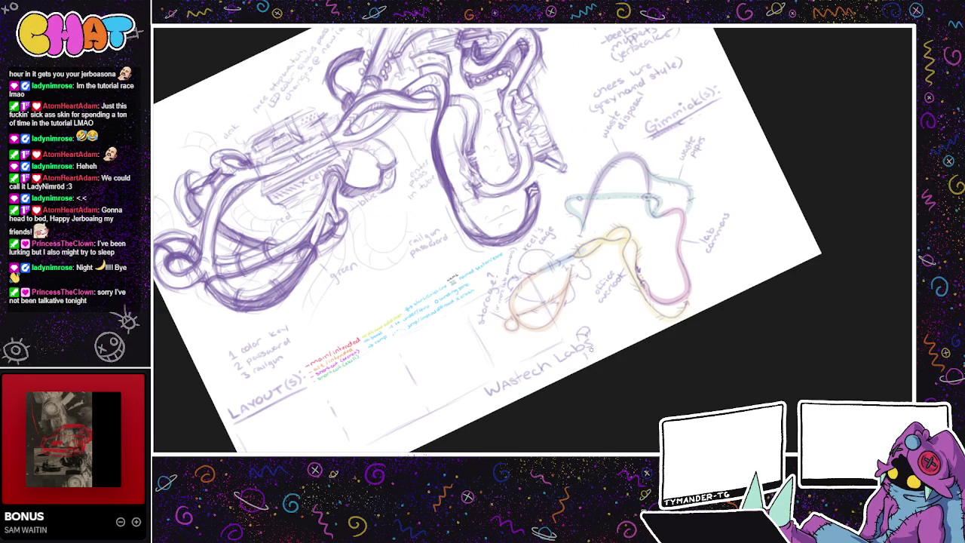
mouse_move(585, 334)
mouse_down()
mouse_move(575, 392)
mouse_move(501, 389)
mouse_up()
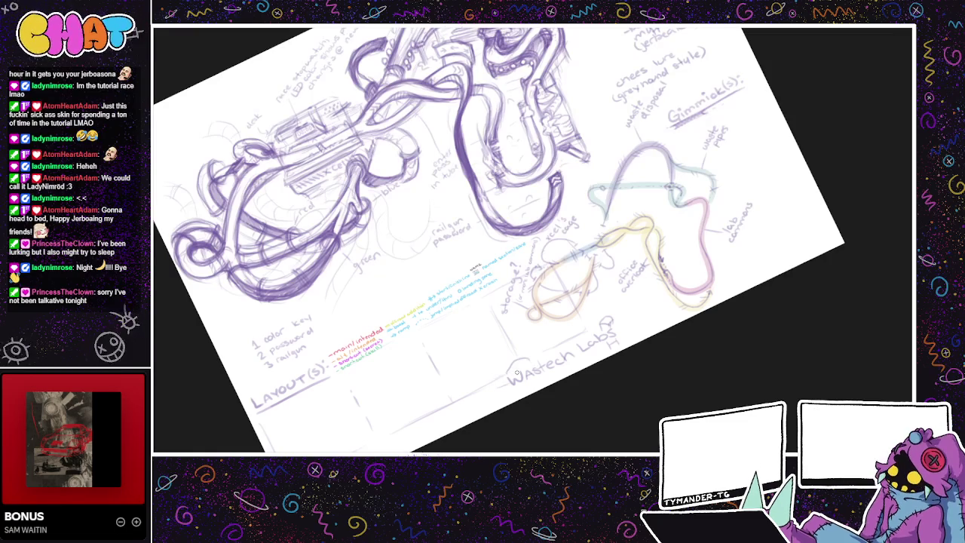
Step: Retrace the W of 'Wastech Labs' and reframe the sheet
drag(497, 375, 534, 377)
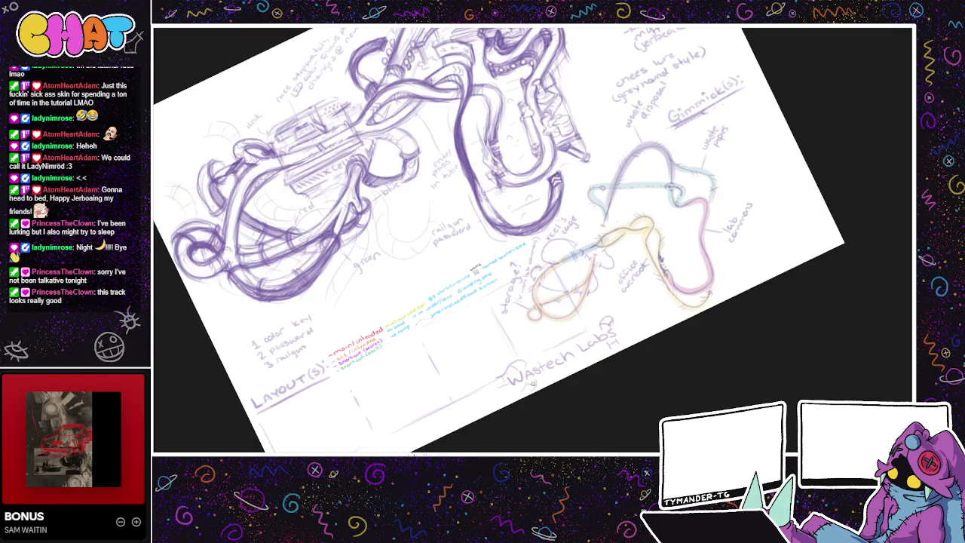
mouse_move(574, 368)
mouse_down()
mouse_move(485, 424)
mouse_move(523, 439)
mouse_move(546, 413)
mouse_move(547, 427)
mouse_up()
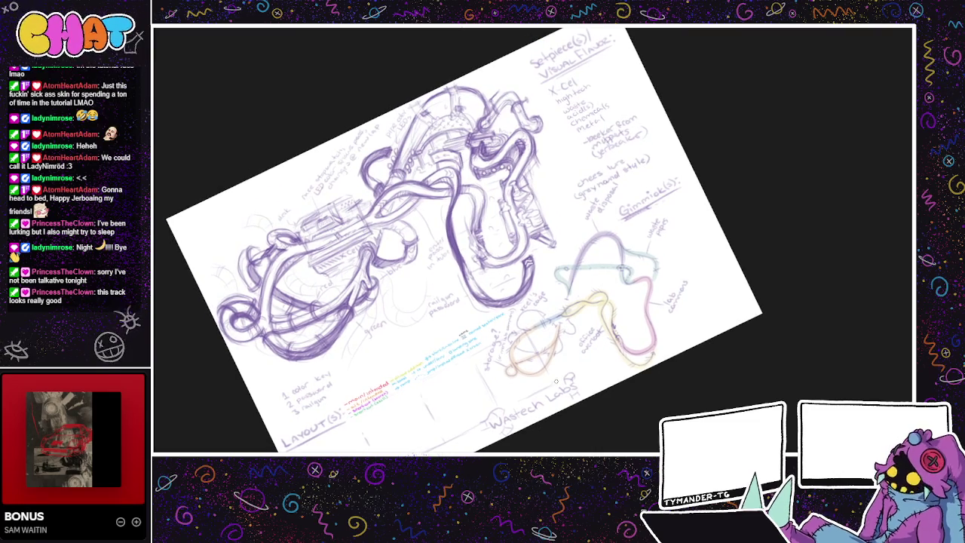
scroll(548, 427, up, 2)
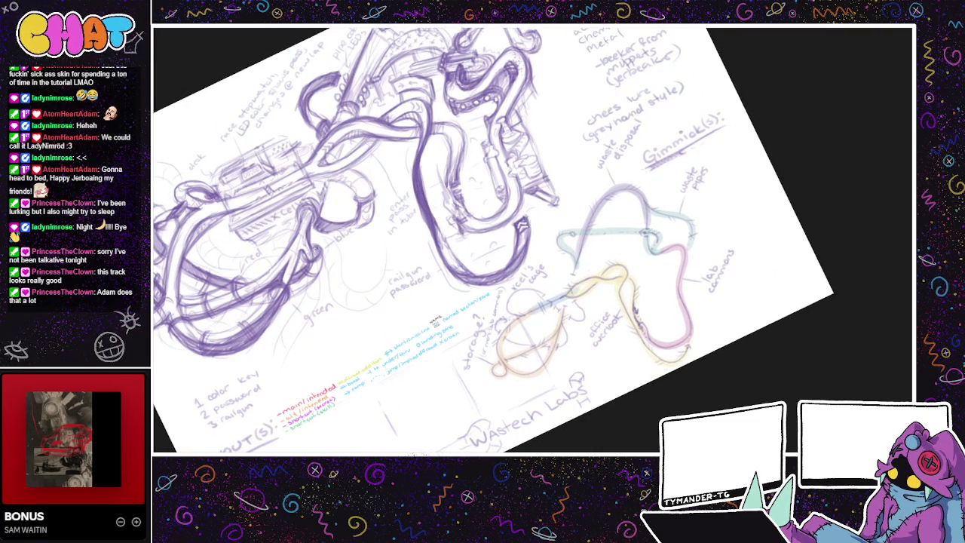
drag(466, 362, 465, 379)
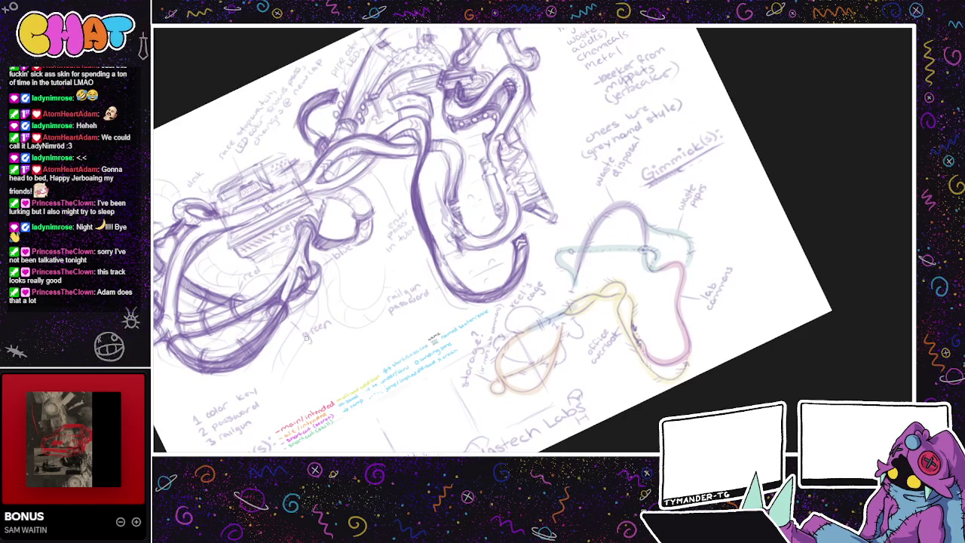
drag(357, 350, 372, 365)
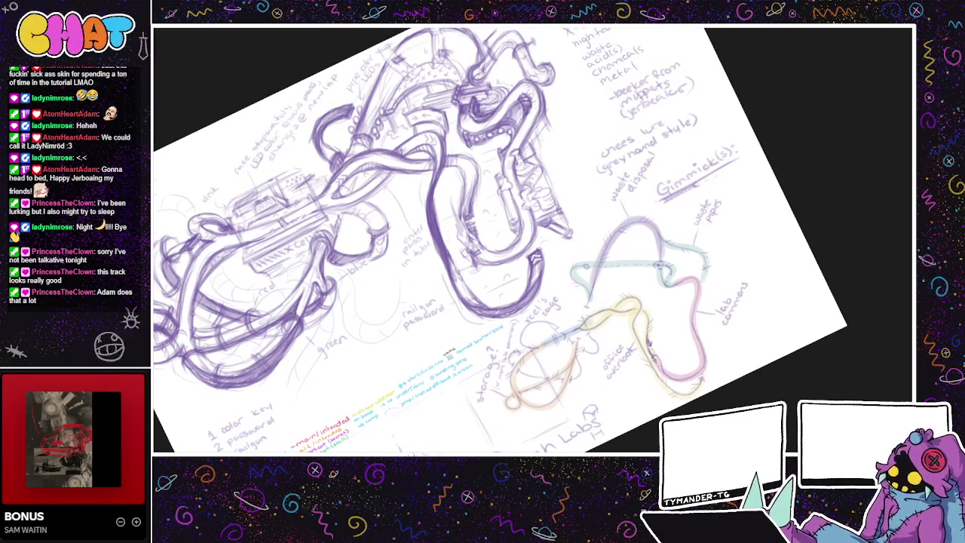
drag(315, 361, 411, 392)
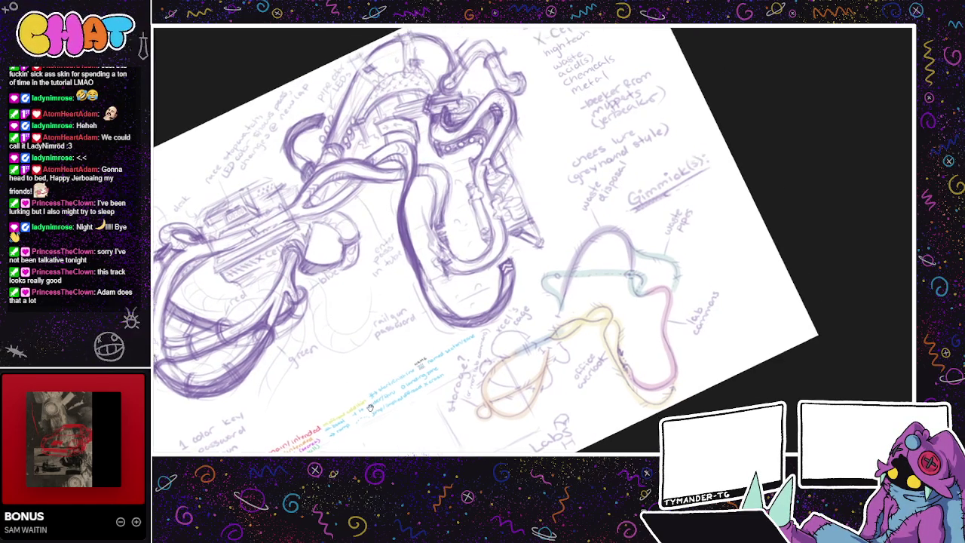
drag(459, 427, 504, 392)
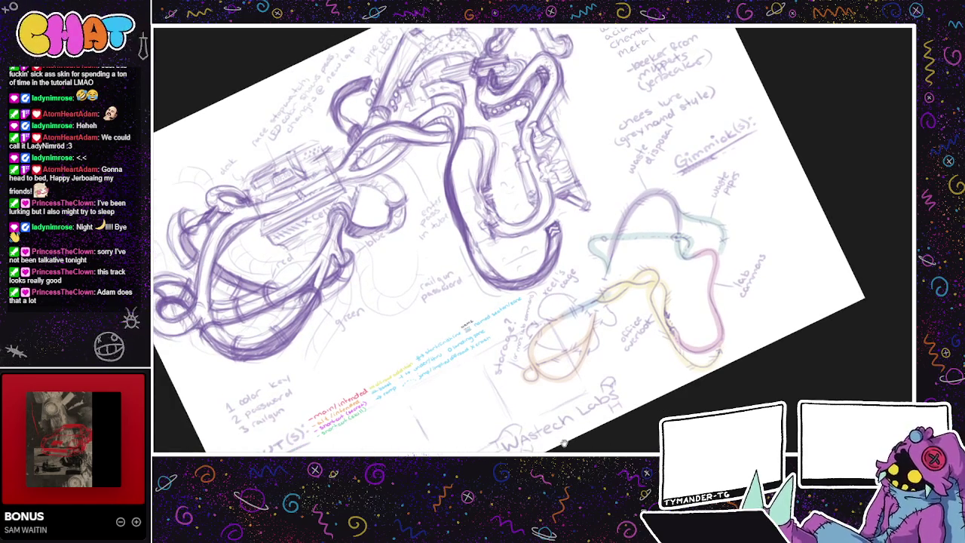
drag(564, 444, 614, 447)
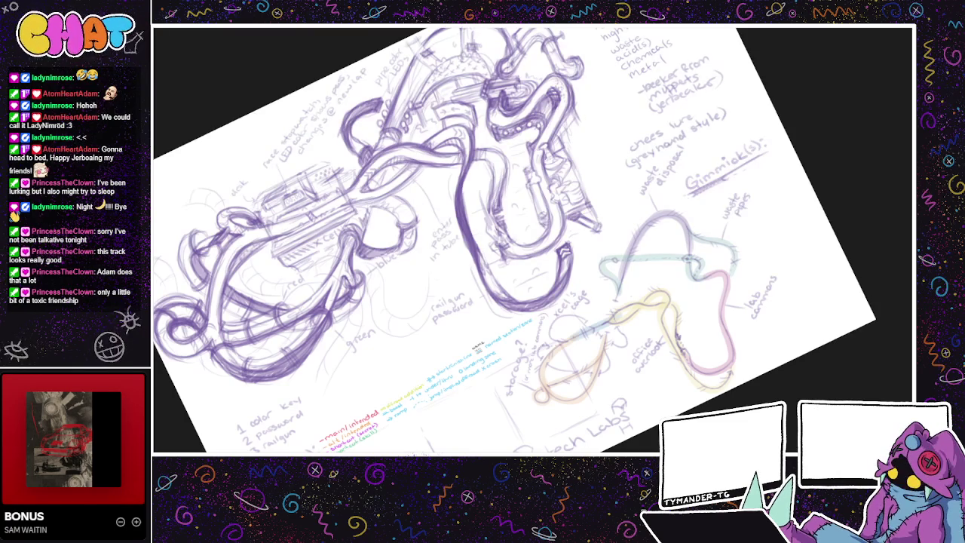
Step: Hide the purple sketch and coloured track lines, show them, then hide them again
key(Delete)
key(ctrl+z)
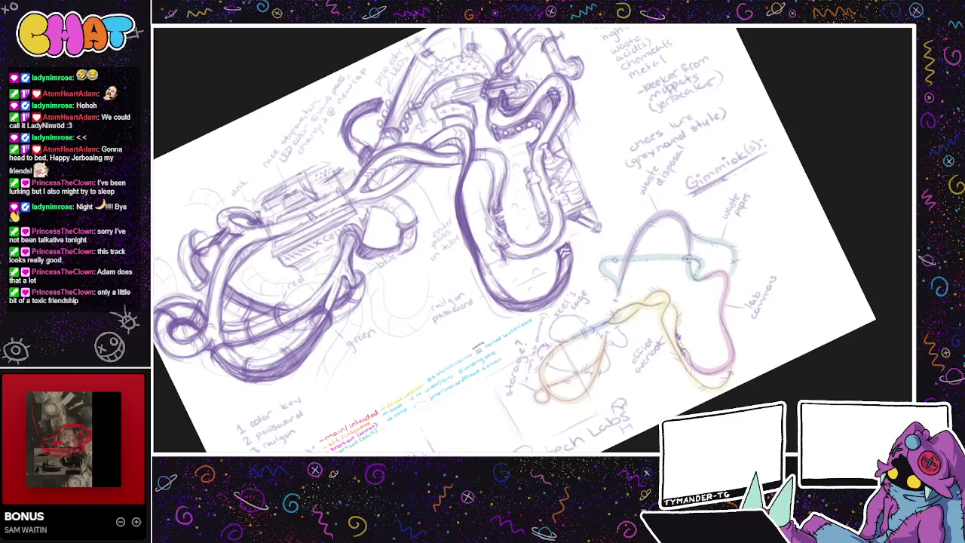
key(ctrl+shift+z)
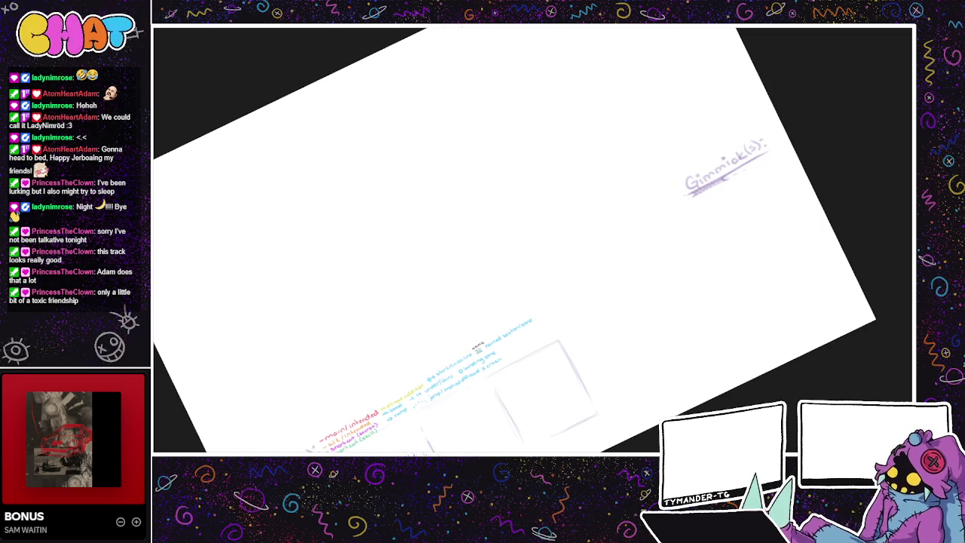
Step: Letter 'STUNT-TRACK' in pink below the layout boxes, redrawing the first S
mouse_move(527, 242)
mouse_down()
mouse_move(478, 193)
mouse_move(496, 166)
mouse_up()
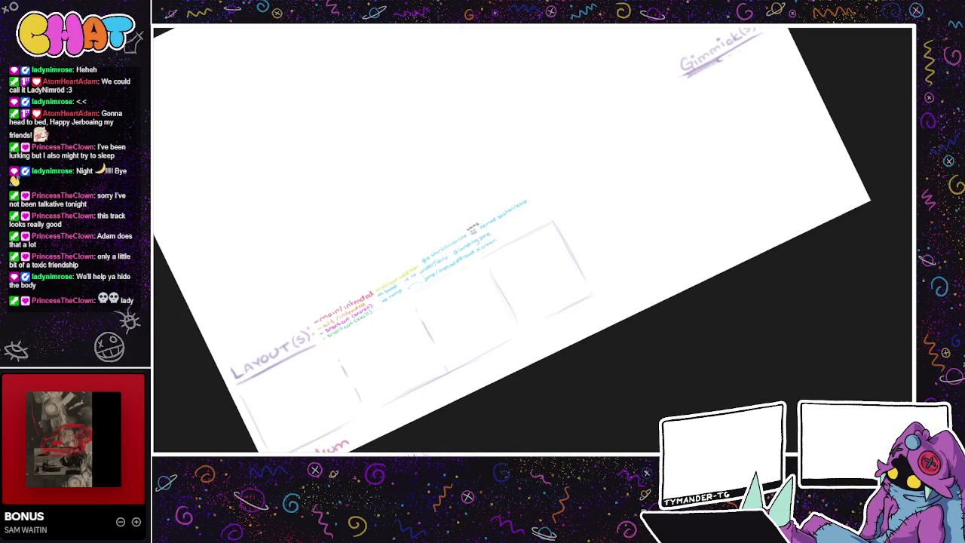
drag(490, 306, 438, 330)
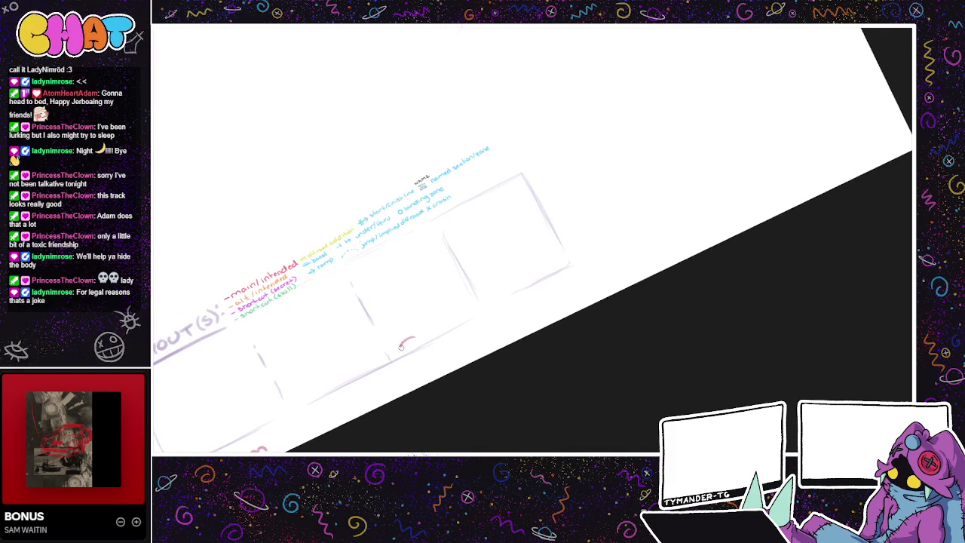
mouse_move(422, 341)
mouse_down()
mouse_move(402, 356)
mouse_move(483, 309)
mouse_move(475, 329)
mouse_up()
key(ctrl+z)
key(ctrl+z)
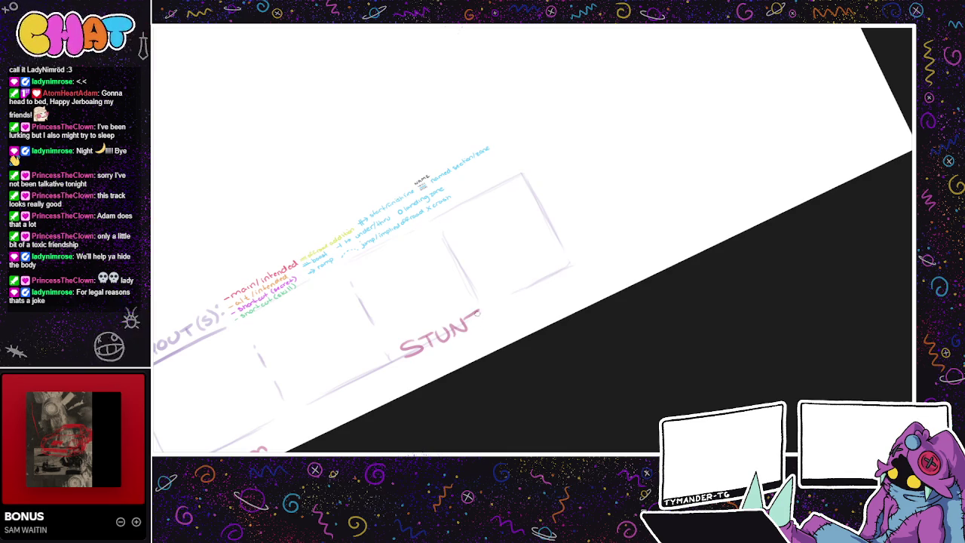
drag(493, 301, 509, 294)
mouse_move(501, 297)
mouse_down()
mouse_move(504, 309)
mouse_move(575, 280)
mouse_up()
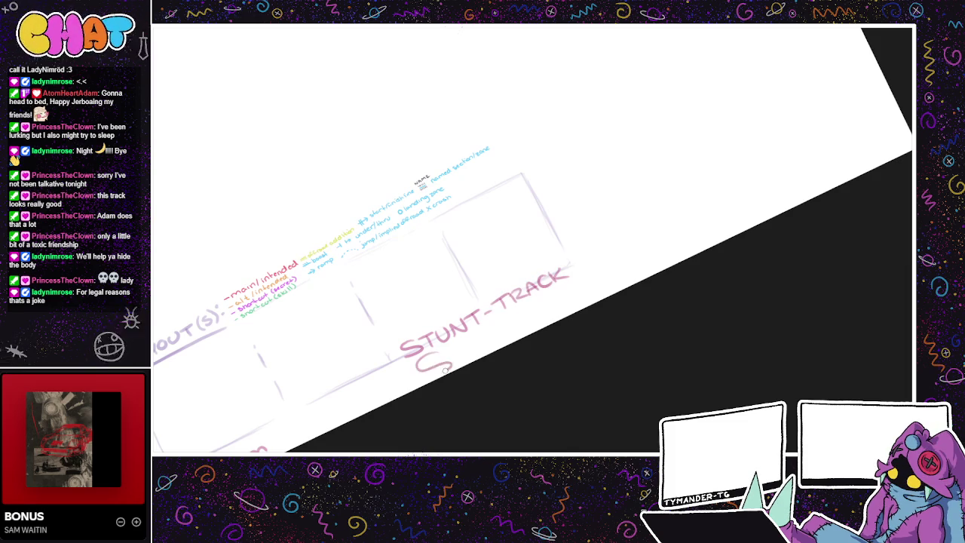
Step: Rework the S into one large letter spanning both lines and begin lettering 'STADIUM'
drag(446, 354, 416, 374)
key(ctrl+z)
drag(407, 336, 420, 351)
mouse_move(414, 345)
mouse_down()
mouse_move(421, 362)
mouse_move(397, 381)
mouse_move(446, 349)
mouse_move(441, 368)
mouse_up()
drag(450, 368, 457, 353)
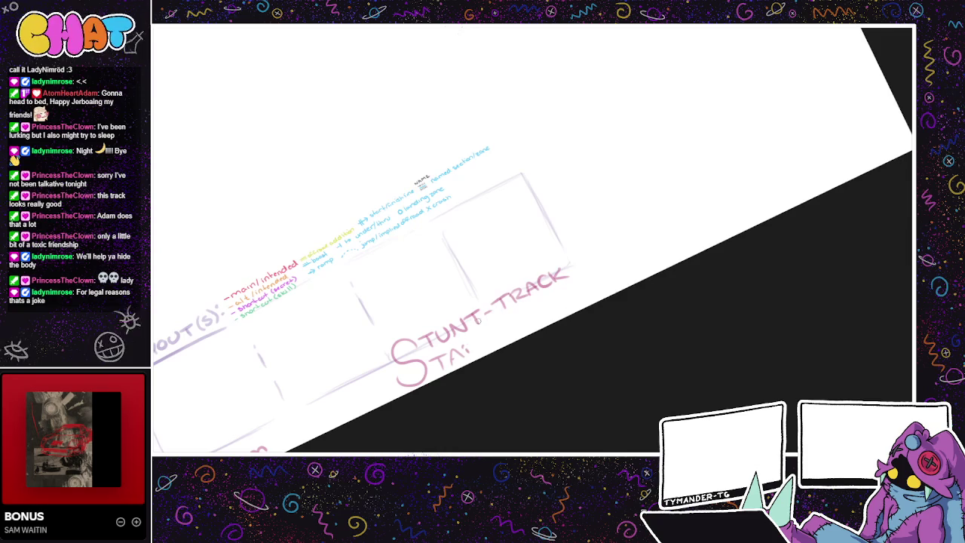
mouse_move(469, 341)
mouse_down()
mouse_move(472, 359)
mouse_move(502, 328)
mouse_move(516, 322)
mouse_move(525, 332)
mouse_up()
Step: Write 'stadium (typical) race track' under the Visual Flavor heading
scroll(508, 332, up, 3)
scroll(459, 388, up, 2)
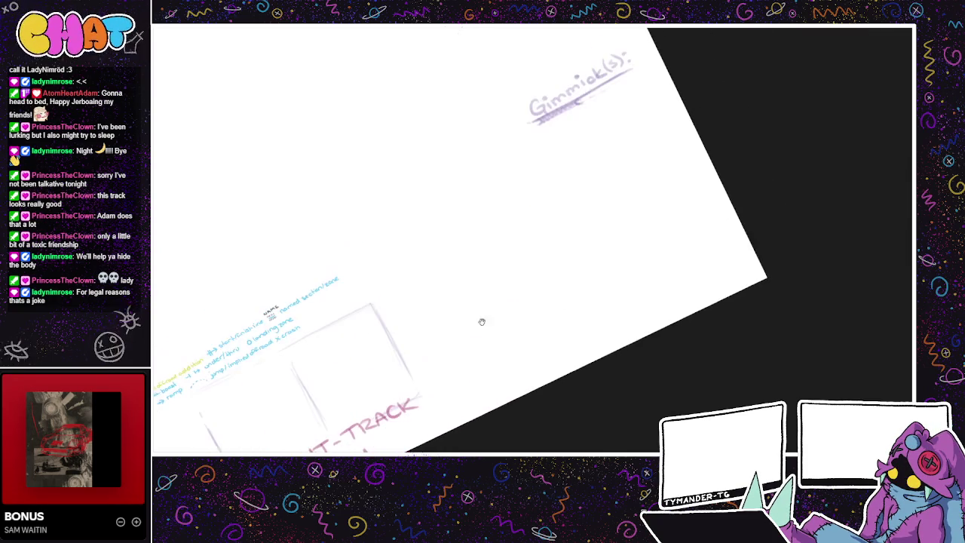
scroll(480, 339, up, 3)
scroll(523, 349, up, 3)
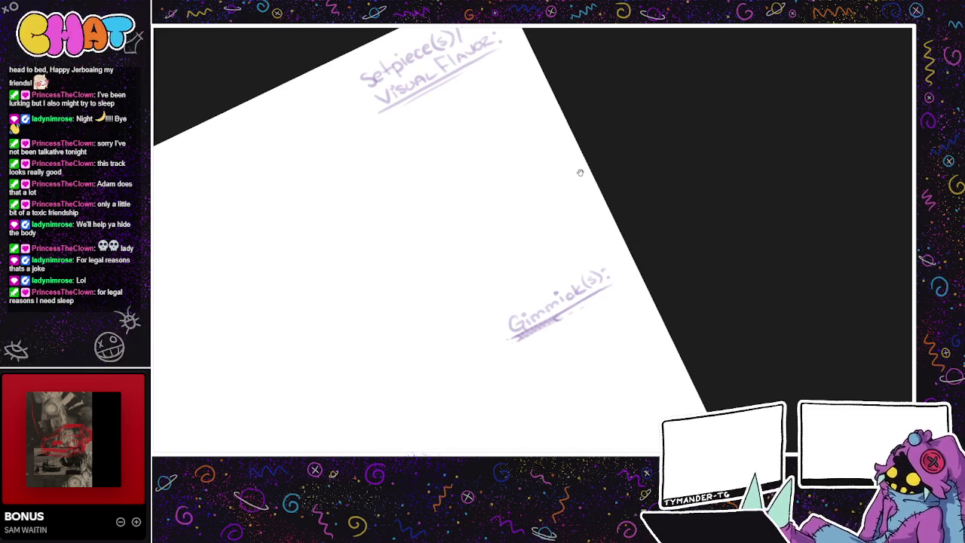
scroll(663, 113, up, 1)
scroll(663, 144, up, 1)
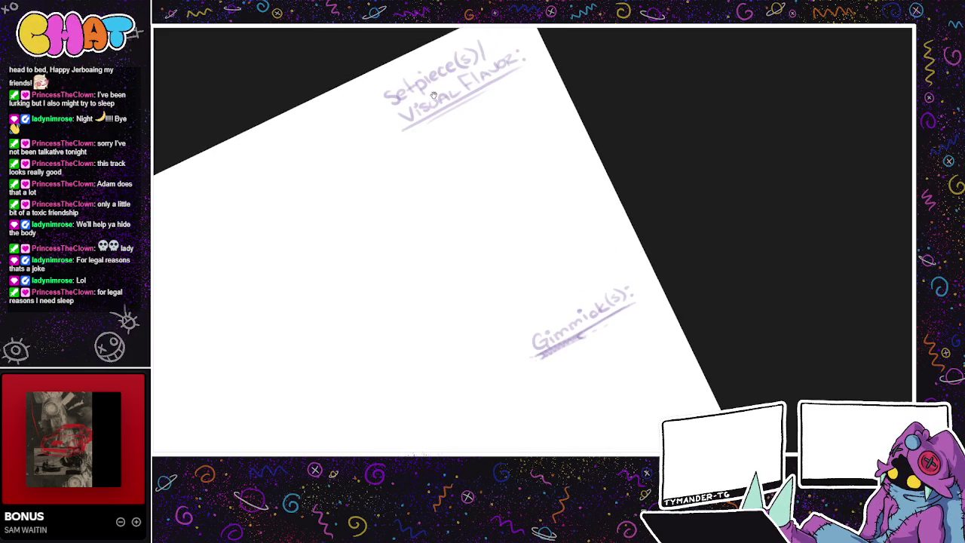
mouse_move(420, 133)
mouse_down()
mouse_move(427, 140)
mouse_move(479, 105)
mouse_up()
mouse_move(422, 145)
mouse_down()
mouse_move(435, 150)
mouse_move(470, 127)
mouse_move(468, 140)
mouse_move(490, 117)
mouse_move(556, 88)
mouse_up()
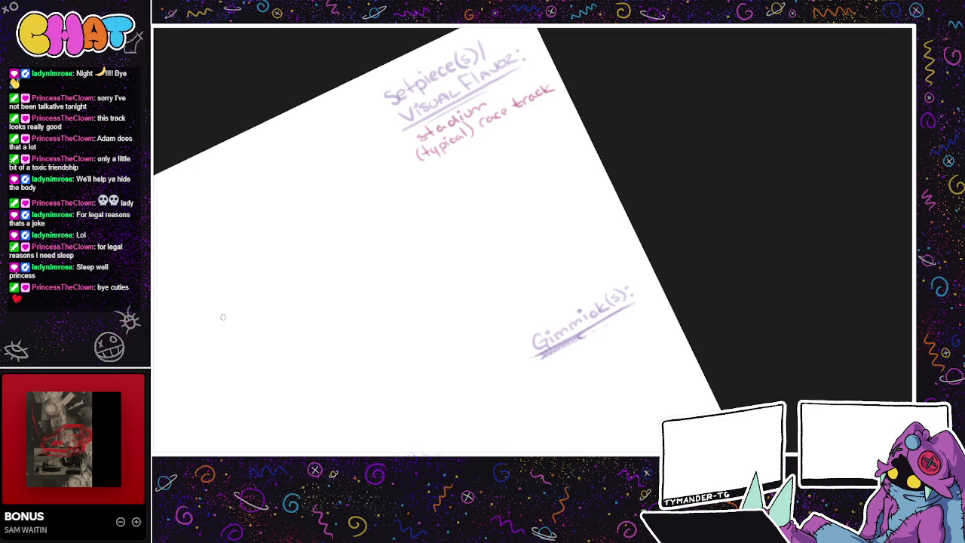
scroll(487, 137, up, 1)
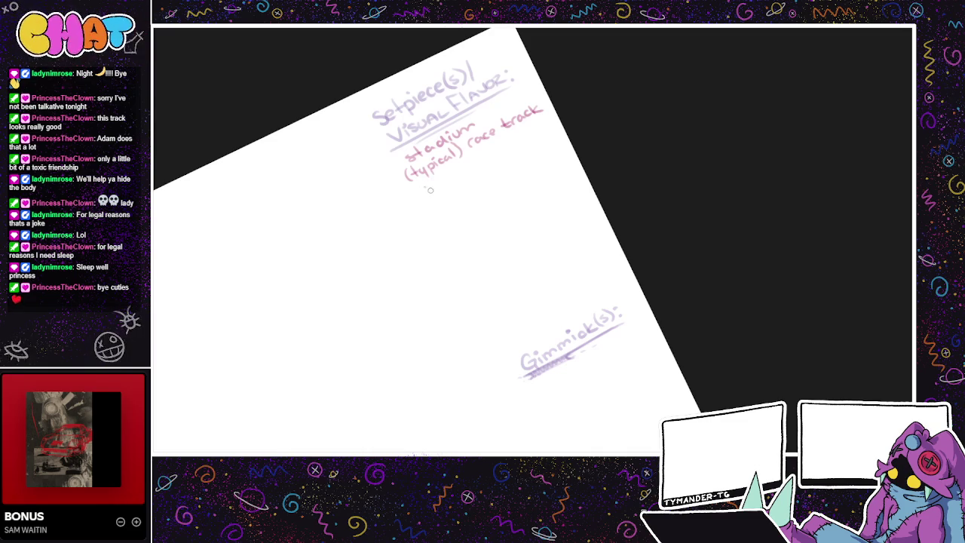
Step: Add 'kinda', 'crowd' and 'official' notes below the race track line
mouse_move(423, 185)
mouse_down()
mouse_move(443, 191)
mouse_move(459, 173)
mouse_move(512, 152)
mouse_up()
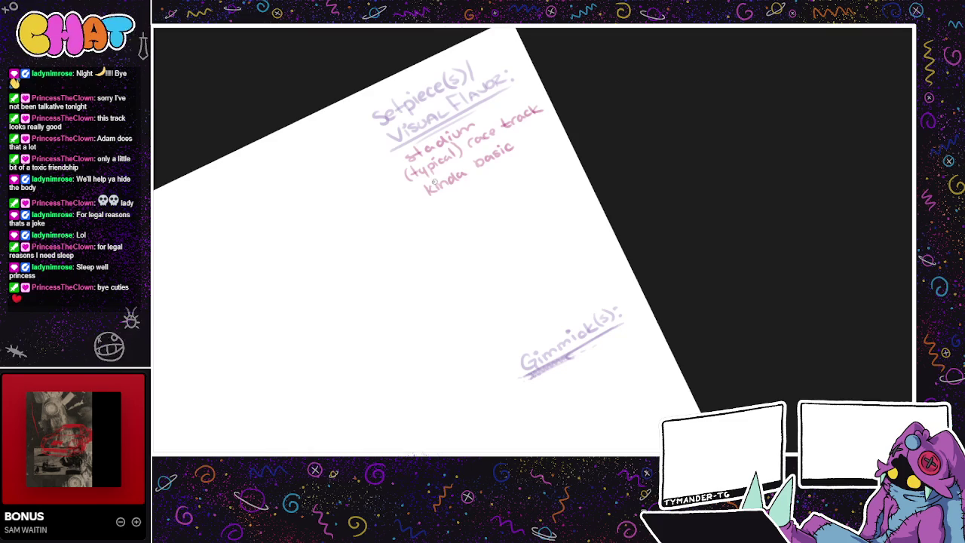
mouse_move(444, 205)
mouse_down()
mouse_move(440, 214)
mouse_move(453, 205)
mouse_up()
drag(457, 204, 439, 212)
key(ctrl+z)
key(ctrl+z)
key(ctrl+z)
drag(445, 205, 489, 175)
drag(443, 215, 503, 190)
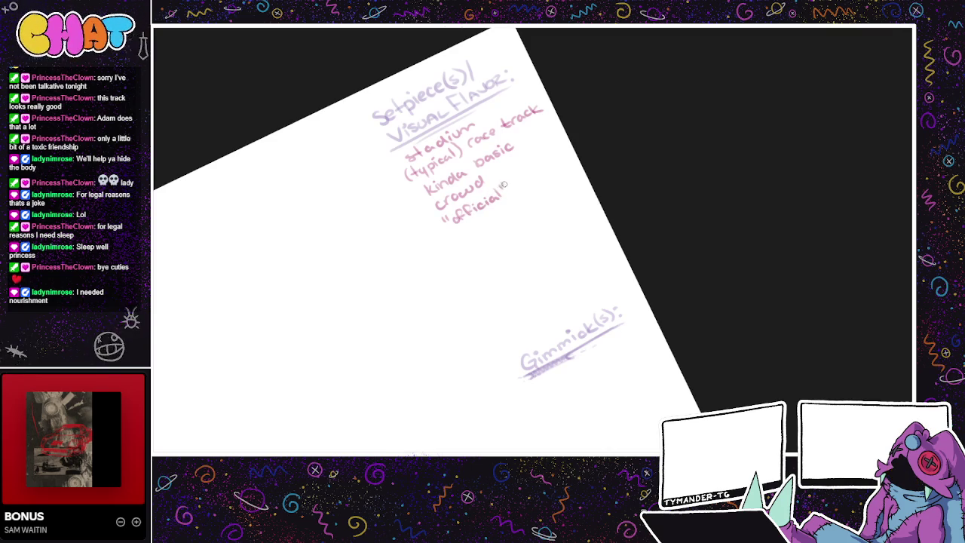
Step: Add the notes 'not very gimmicky' and 'lots of stunts/jumps'
drag(453, 239, 471, 238)
mouse_move(460, 231)
mouse_down()
mouse_move(525, 209)
mouse_move(555, 183)
mouse_up()
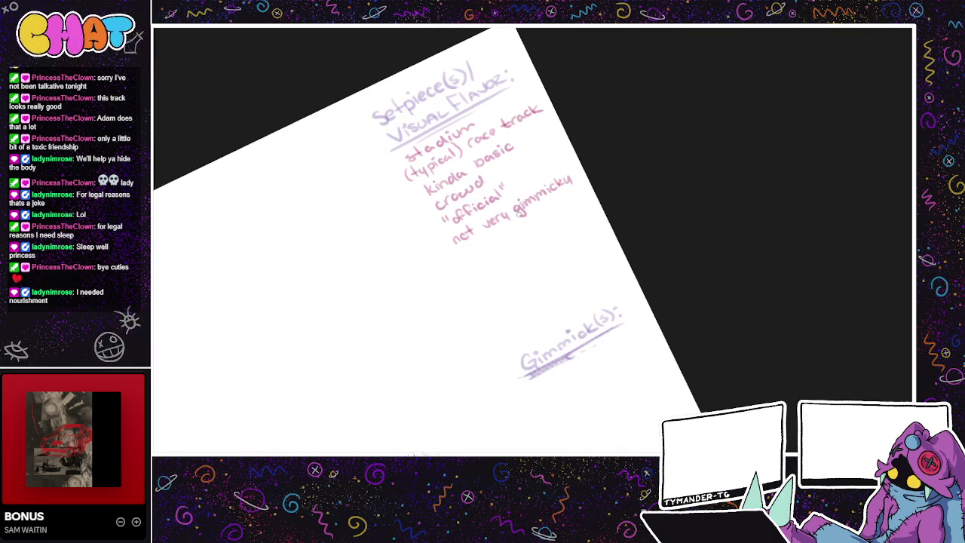
mouse_move(475, 253)
mouse_down()
mouse_move(549, 209)
mouse_move(557, 217)
mouse_up()
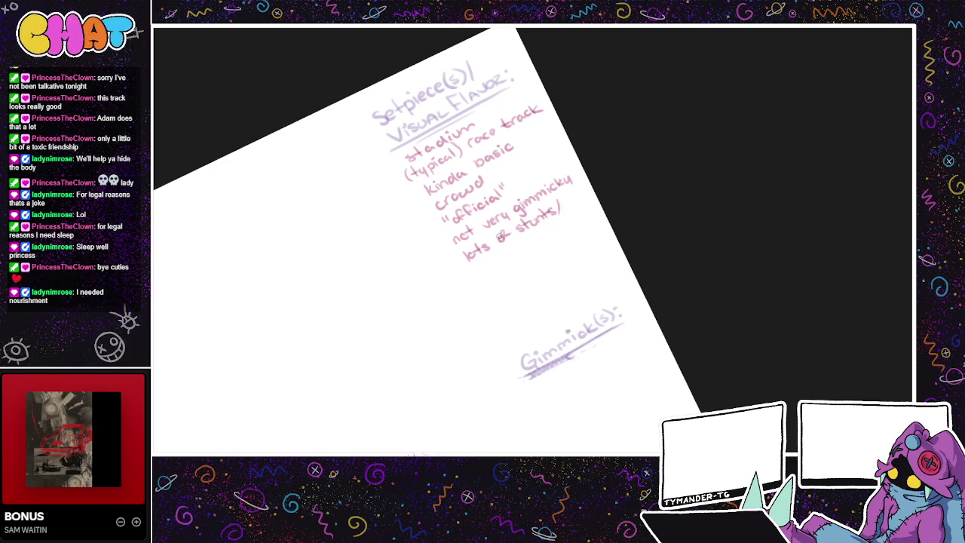
drag(474, 264, 478, 273)
key(ctrl+z)
drag(588, 191, 591, 196)
mouse_move(596, 438)
mouse_down()
mouse_move(681, 398)
mouse_move(669, 406)
mouse_up()
Step: Draw slash marks and a small hatch-shaded triangle after 'STADIUM'
drag(669, 408, 657, 348)
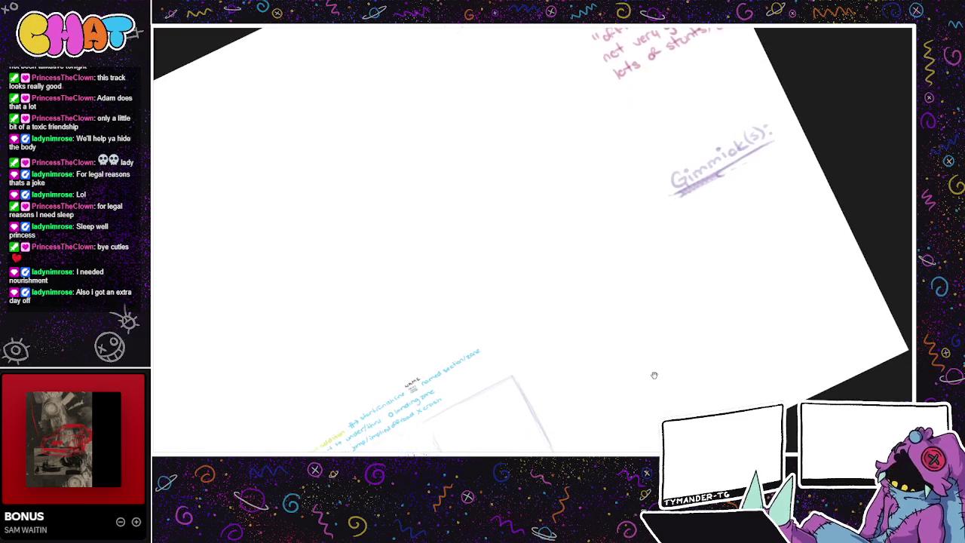
mouse_move(558, 396)
mouse_down()
mouse_move(568, 338)
mouse_move(595, 364)
mouse_move(638, 252)
mouse_move(524, 298)
mouse_up()
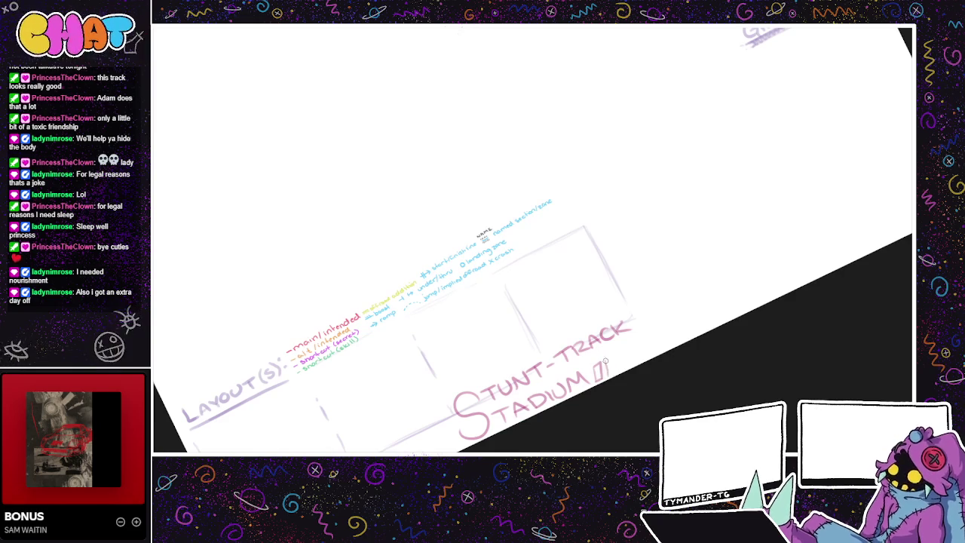
drag(607, 376, 620, 364)
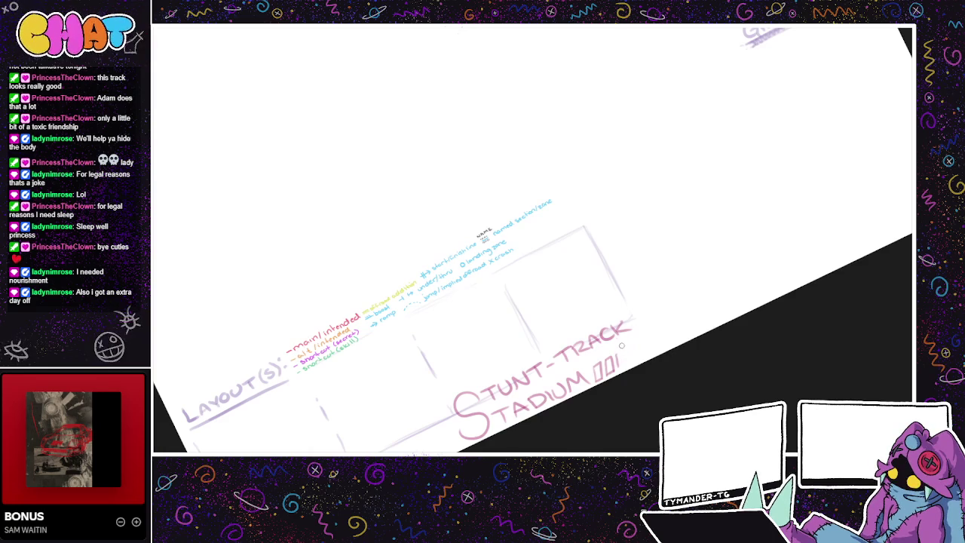
mouse_move(618, 349)
mouse_down()
mouse_move(646, 351)
mouse_move(607, 367)
mouse_up()
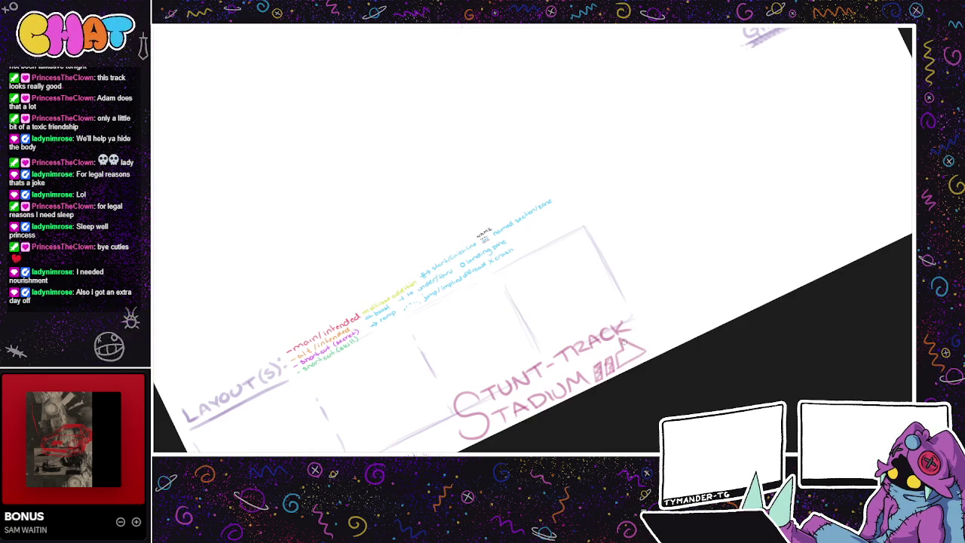
mouse_move(628, 345)
mouse_down()
mouse_move(707, 401)
mouse_move(575, 483)
mouse_up()
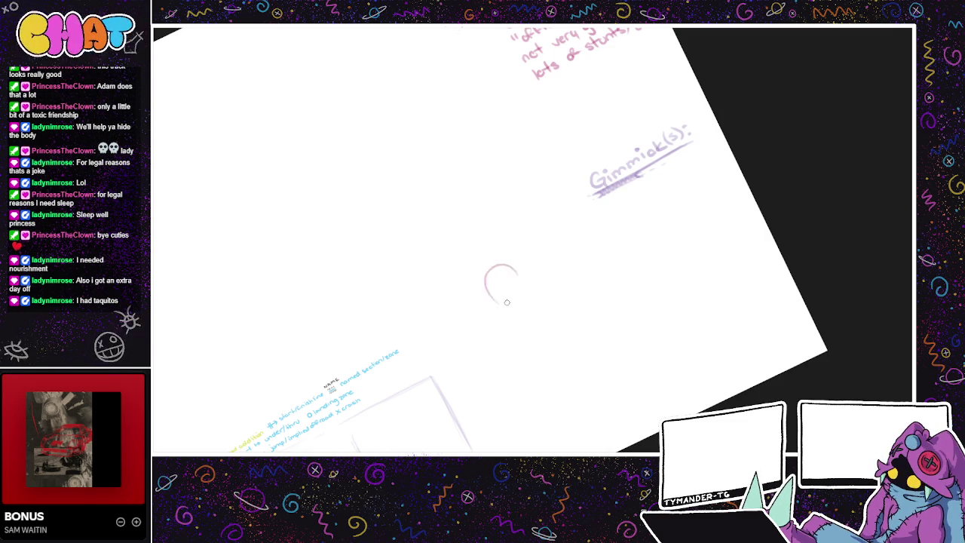
Step: Sketch the starting pink track line below Gimmick(s), retrying strokes until it sits right
drag(537, 316, 496, 318)
key(ctrl+z)
key(ctrl+z)
drag(558, 314, 482, 327)
key(ctrl+z)
key(ctrl+z)
mouse_move(563, 312)
mouse_down()
mouse_move(479, 327)
mouse_move(486, 283)
mouse_up()
key(ctrl+z)
key(ctrl+z)
key(ctrl+z)
mouse_move(470, 332)
mouse_down()
mouse_move(431, 308)
mouse_move(515, 283)
mouse_up()
Step: Curve the track down from the line's end into a loop, restoring the best stroke
key(ctrl+z)
drag(483, 327, 441, 354)
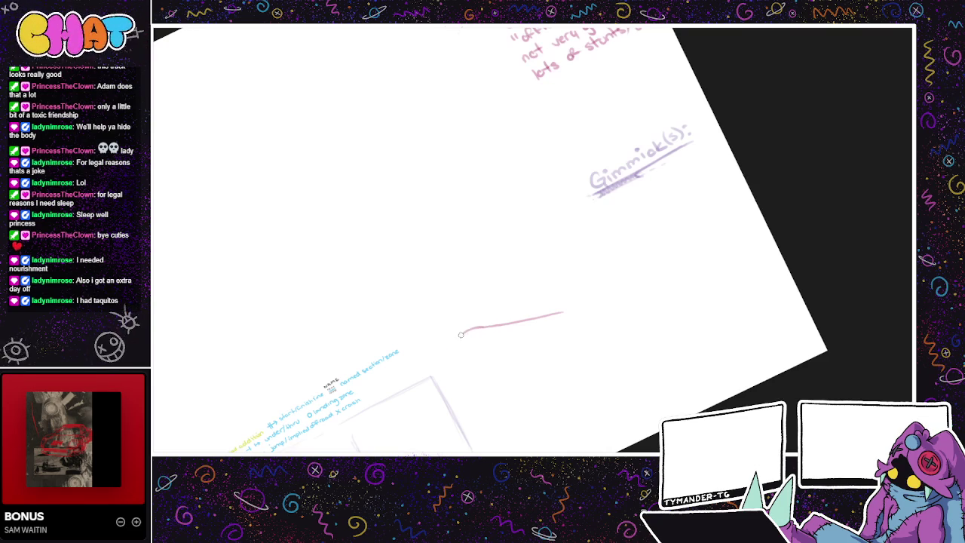
key(ctrl+z)
mouse_move(486, 326)
mouse_down()
mouse_move(474, 285)
mouse_move(521, 294)
mouse_up()
key(ctrl+z)
mouse_move(482, 326)
mouse_down()
mouse_move(451, 352)
mouse_move(442, 294)
mouse_move(467, 334)
mouse_move(509, 284)
mouse_move(542, 276)
mouse_move(556, 287)
mouse_up()
key(ctrl+z)
key(ctrl+z)
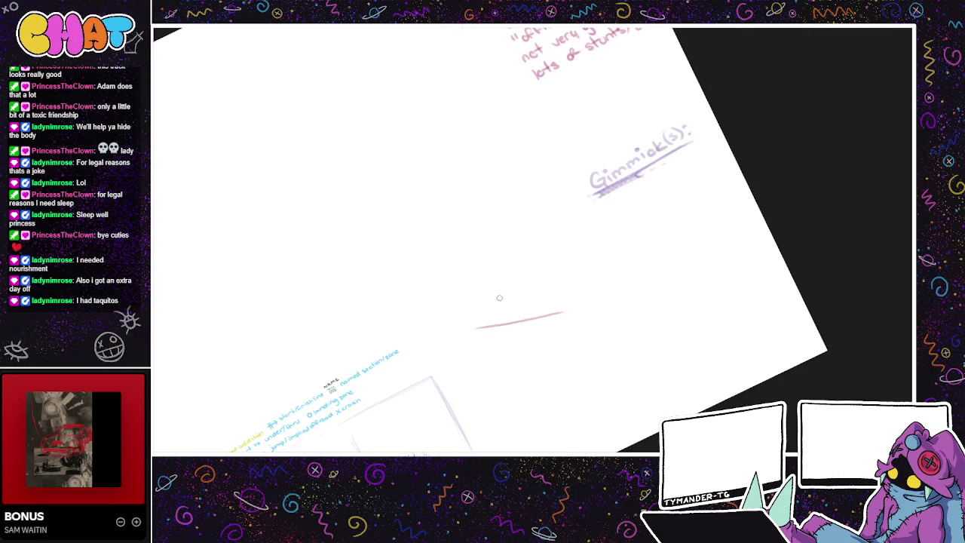
key(ctrl+shift+z)
Step: Erase the upper line's right end, retrace it, and draw the track downward below the hook
drag(531, 279, 513, 283)
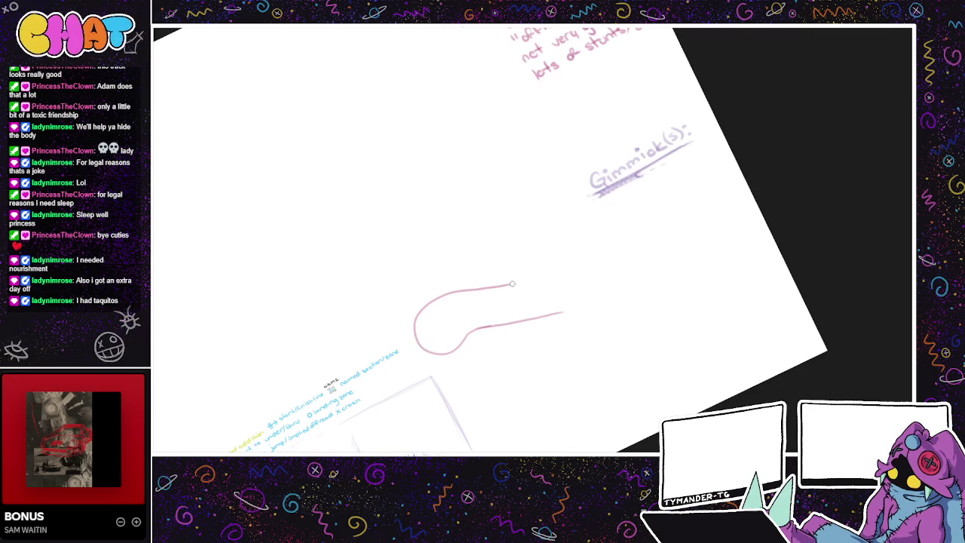
mouse_move(461, 290)
mouse_down()
mouse_move(510, 285)
mouse_move(532, 309)
mouse_move(530, 296)
mouse_move(540, 365)
mouse_up()
key(ctrl+z)
key(ctrl+z)
key(ctrl+z)
key(ctrl+z)
key(ctrl+z)
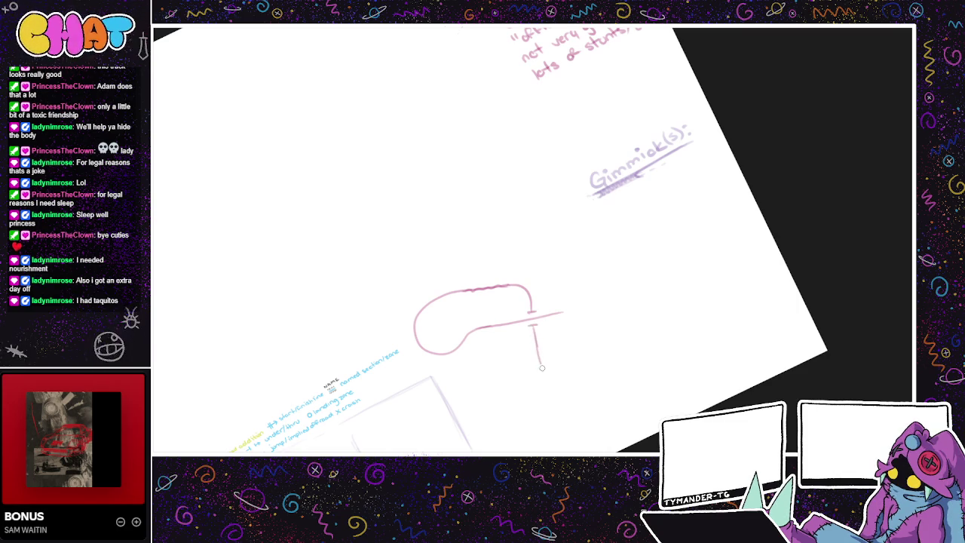
key(ctrl+z)
mouse_move(533, 332)
mouse_down()
mouse_move(546, 387)
mouse_move(572, 363)
mouse_move(564, 341)
mouse_move(501, 338)
mouse_up()
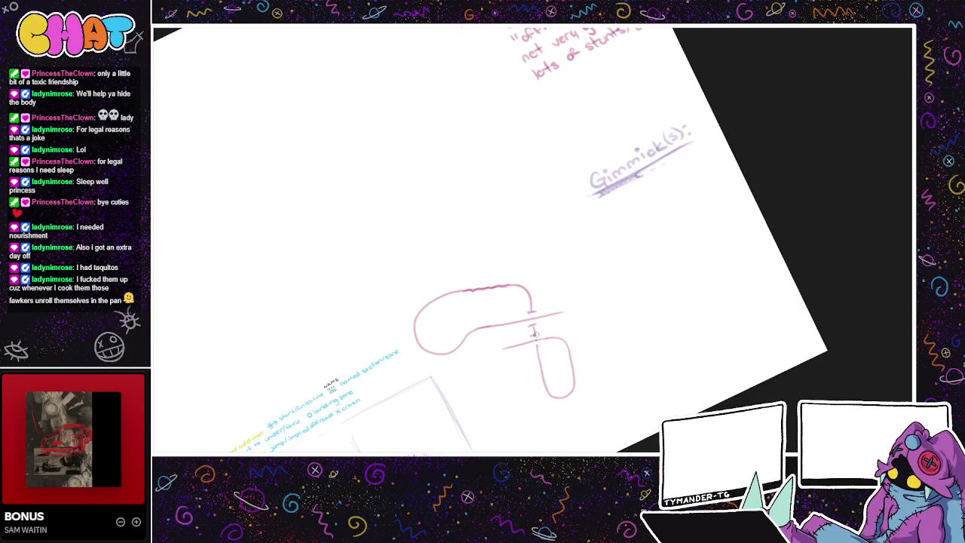
Step: Add a short curve left of the lower loop, erasing and retrying strokes
drag(542, 343, 569, 345)
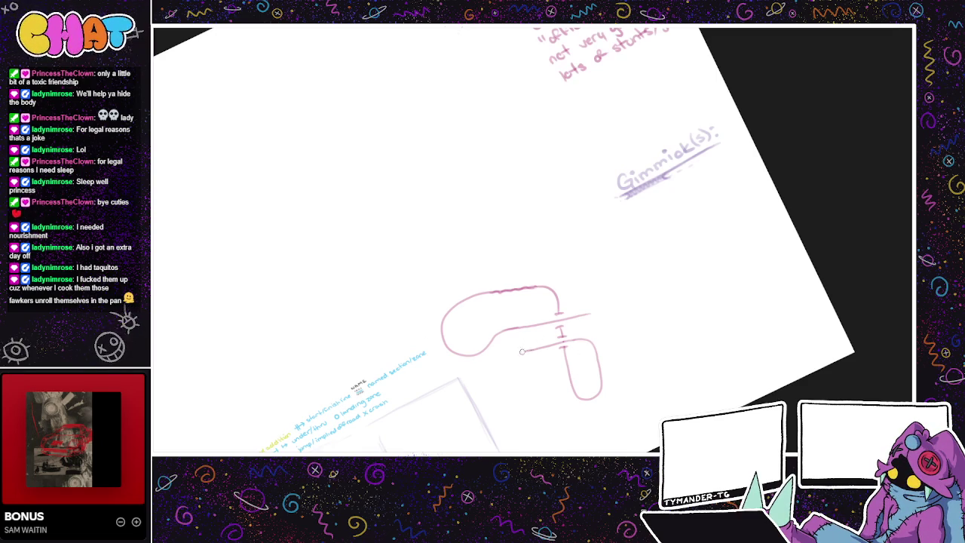
drag(512, 355, 547, 341)
key(ctrl+z)
key(ctrl+z)
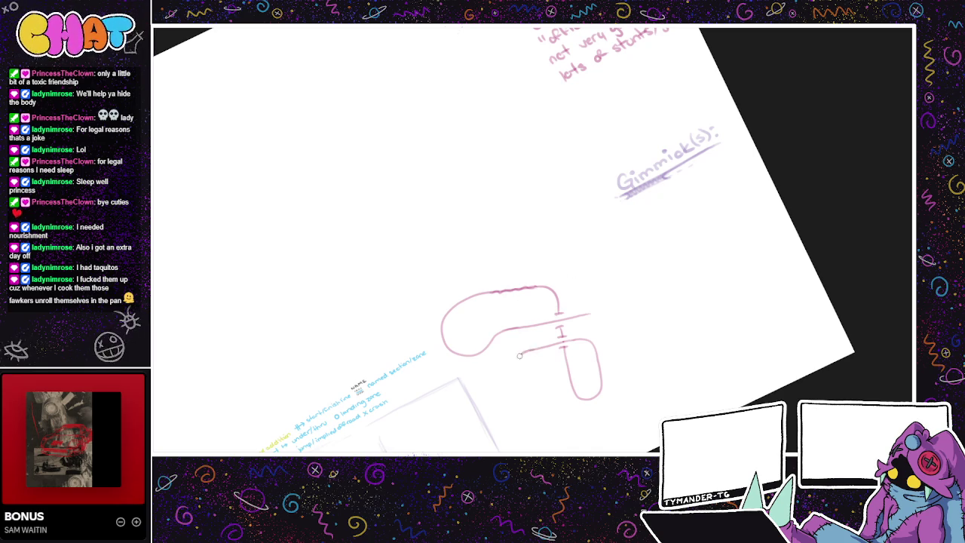
mouse_move(527, 349)
mouse_down()
mouse_move(538, 372)
mouse_move(522, 368)
mouse_move(546, 372)
mouse_move(515, 404)
mouse_move(544, 399)
mouse_move(513, 362)
mouse_move(549, 377)
mouse_move(518, 377)
mouse_move(514, 345)
mouse_up()
key(ctrl+z)
key(ctrl+z)
key(ctrl+z)
key(ctrl+z)
key(ctrl+z)
mouse_move(599, 343)
mouse_down()
mouse_move(556, 341)
mouse_move(451, 275)
mouse_move(467, 319)
mouse_move(475, 317)
mouse_move(436, 311)
mouse_move(473, 309)
mouse_move(445, 332)
mouse_move(430, 255)
mouse_up()
key(ctrl+z)
key(ctrl+z)
key(ctrl+z)
key(ctrl+z)
Step: Draw the second lower loop's left side, a vertical piece and a crossing mark
drag(437, 300, 432, 258)
drag(502, 252, 444, 306)
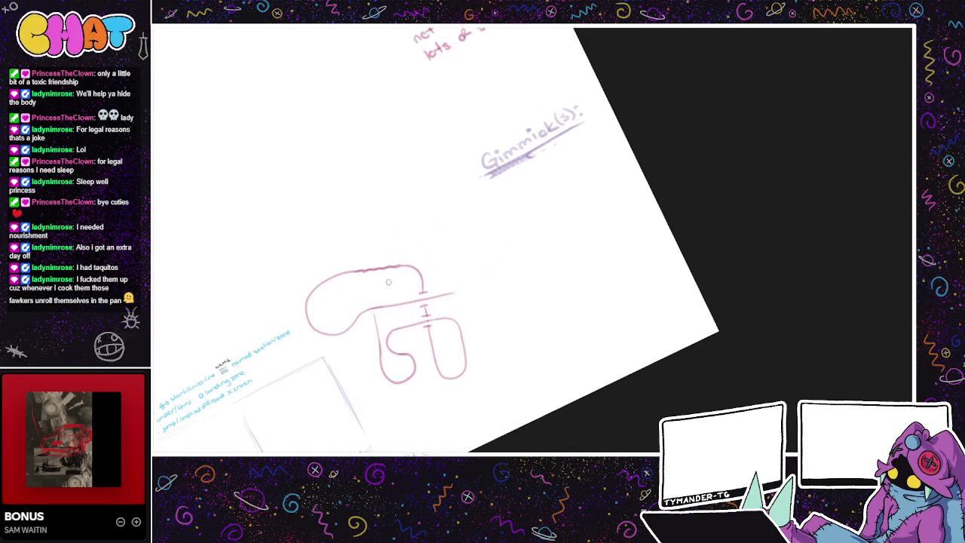
drag(380, 359, 378, 312)
drag(374, 306, 375, 314)
drag(374, 264, 373, 250)
key(ctrl+z)
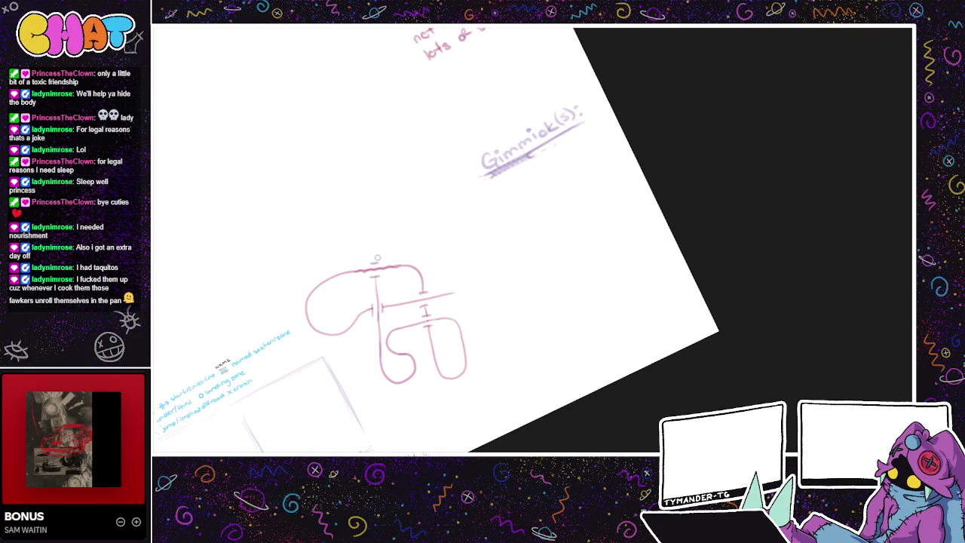
key(ctrl+z)
Step: Try several track pieces rising from the top loop, undoing each over-long attempt
mouse_move(373, 263)
mouse_down()
mouse_move(439, 235)
mouse_move(475, 279)
mouse_up()
key(ctrl+z)
mouse_move(374, 262)
mouse_down()
mouse_move(394, 236)
mouse_move(459, 226)
mouse_move(498, 298)
mouse_up()
key(ctrl+z)
key(ctrl+z)
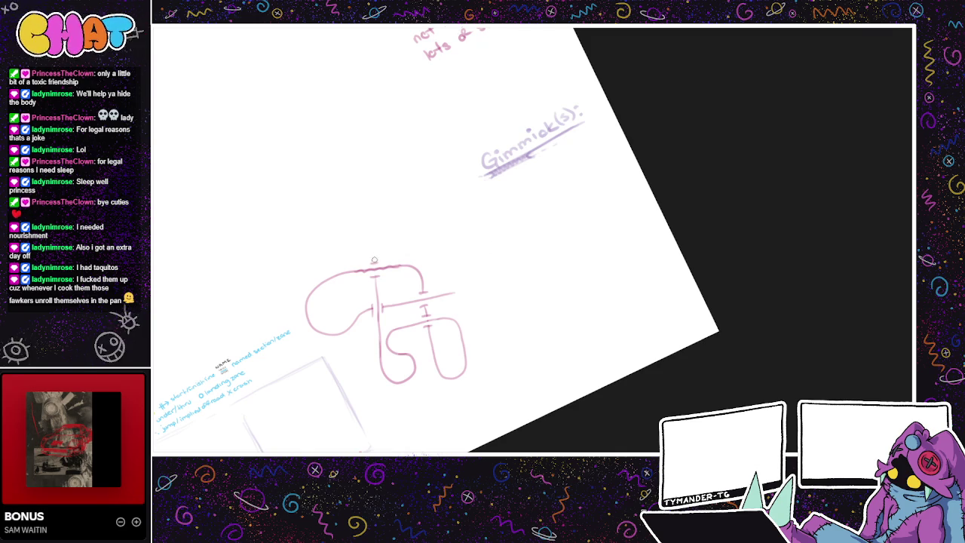
mouse_move(374, 261)
mouse_down()
mouse_move(407, 237)
mouse_move(470, 233)
mouse_up()
key(ctrl+z)
drag(414, 228, 440, 226)
key(ctrl+z)
Step: Draw the track rising and bending right, extending the top stroke rightward
mouse_move(374, 261)
mouse_down()
mouse_move(374, 238)
mouse_move(428, 226)
mouse_up()
drag(472, 286, 550, 326)
key(ctrl+z)
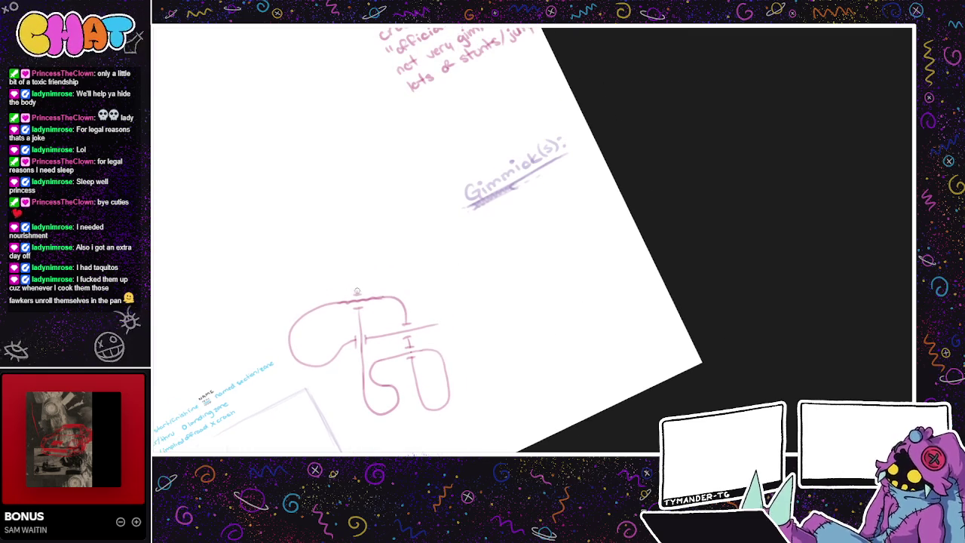
drag(337, 362, 559, 410)
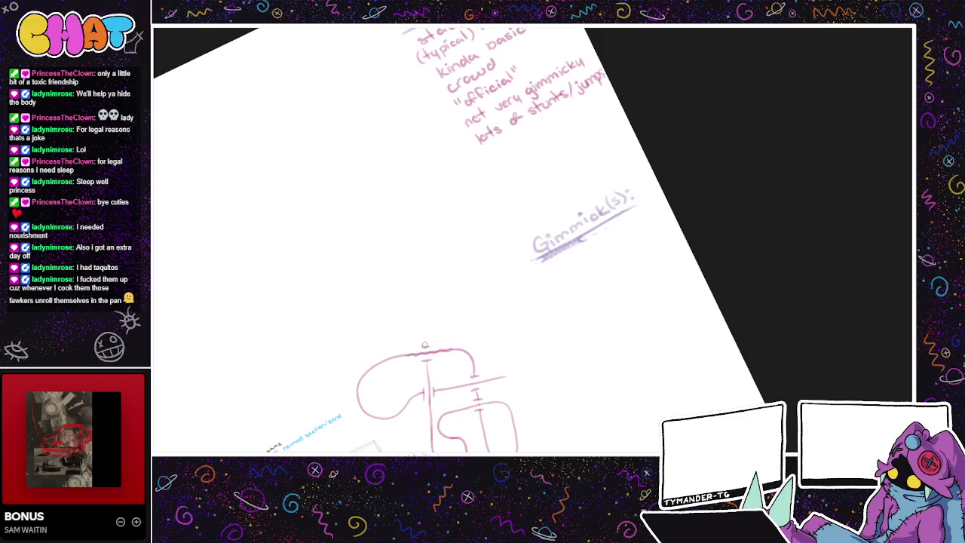
drag(428, 326, 521, 316)
key(ctrl+z)
drag(441, 325, 532, 303)
Step: Extend the crossbar a short way right, add a hooked arch, and erase the unwanted top arch
drag(516, 373, 580, 361)
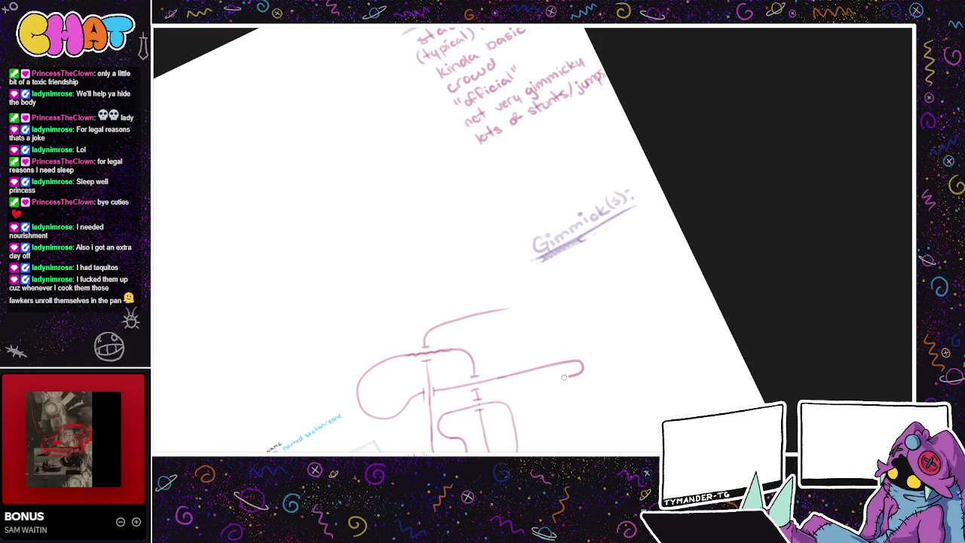
key(ctrl+z)
mouse_move(498, 376)
mouse_down()
mouse_move(580, 361)
mouse_move(559, 372)
mouse_up()
mouse_move(556, 358)
mouse_down()
mouse_move(555, 324)
mouse_move(488, 311)
mouse_up()
mouse_move(612, 338)
mouse_down()
mouse_move(645, 326)
mouse_move(693, 340)
mouse_move(622, 419)
mouse_move(669, 438)
mouse_up()
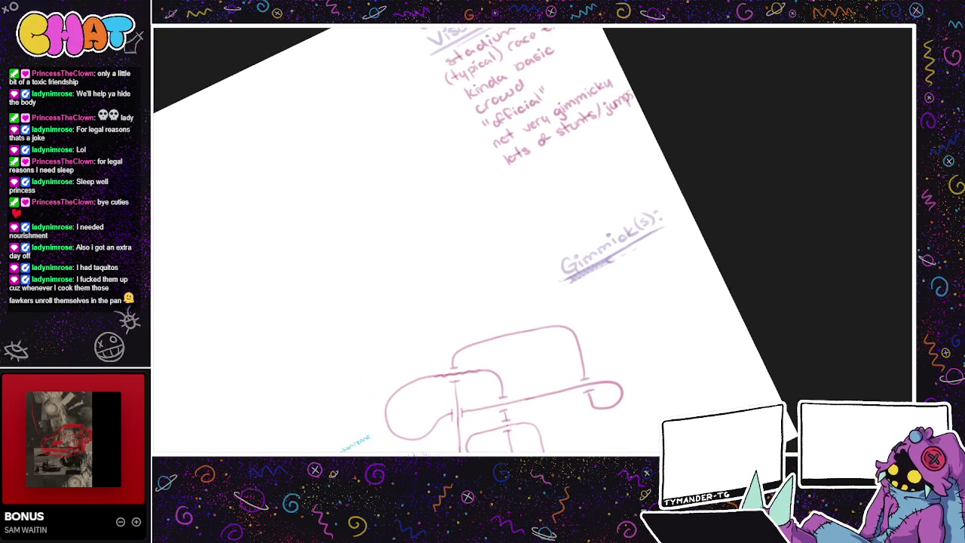
mouse_move(452, 360)
mouse_down()
mouse_move(520, 332)
mouse_move(554, 328)
mouse_move(580, 341)
mouse_up()
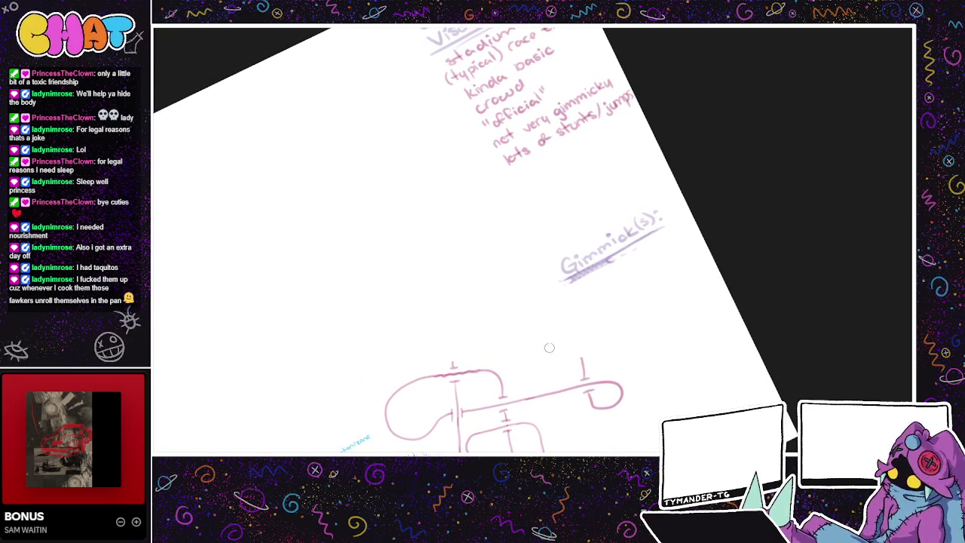
mouse_move(455, 410)
mouse_down()
mouse_move(405, 368)
mouse_move(482, 374)
mouse_move(468, 328)
mouse_move(539, 281)
mouse_move(520, 282)
mouse_move(473, 343)
mouse_move(488, 378)
mouse_move(481, 328)
mouse_up()
key(ctrl+z)
key(ctrl+z)
key(ctrl+z)
Step: Draw a large dome-shaped arc over the sketch's left side after several retries
key(ctrl+z)
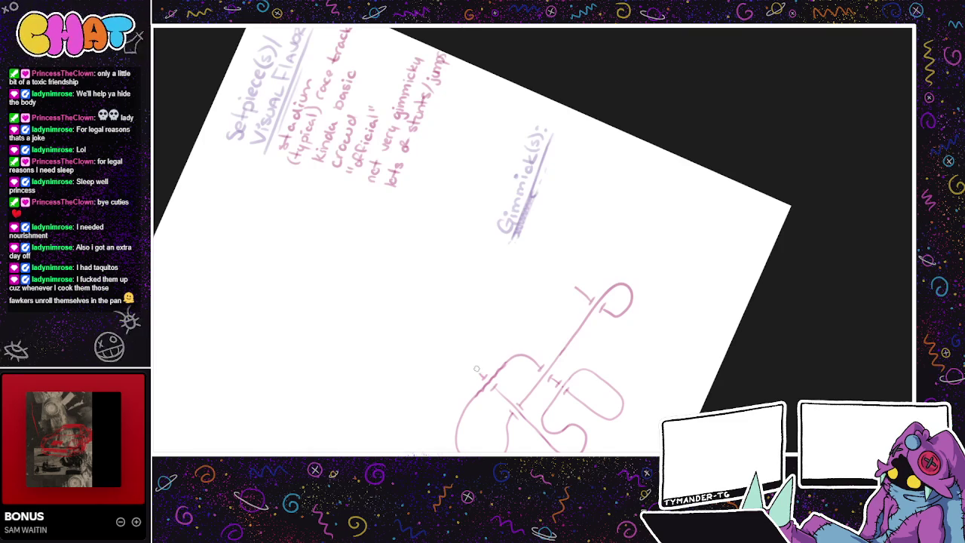
mouse_move(478, 368)
mouse_down()
mouse_move(565, 285)
mouse_move(500, 314)
mouse_move(478, 378)
mouse_move(496, 320)
mouse_move(585, 291)
mouse_move(477, 363)
mouse_move(505, 310)
mouse_up()
key(ctrl+z)
key(ctrl+z)
key(ctrl+z)
key(ctrl+z)
key(ctrl+z)
mouse_move(479, 377)
mouse_down()
mouse_move(488, 322)
mouse_move(582, 297)
mouse_up()
key(ctrl+z)
mouse_move(482, 376)
mouse_down()
mouse_move(480, 339)
mouse_move(538, 291)
mouse_move(565, 285)
mouse_up()
key(ctrl+z)
mouse_move(482, 375)
mouse_down()
mouse_move(477, 332)
mouse_move(517, 294)
mouse_move(562, 281)
mouse_move(590, 293)
mouse_up()
key(ctrl+z)
mouse_move(478, 373)
mouse_down()
mouse_move(469, 326)
mouse_move(505, 285)
mouse_move(548, 275)
mouse_move(578, 288)
mouse_up()
Step: Try inner curves inside the big loop, undoing the long and wavy attempts
mouse_move(636, 312)
mouse_down()
mouse_move(628, 297)
mouse_move(577, 279)
mouse_move(510, 217)
mouse_up()
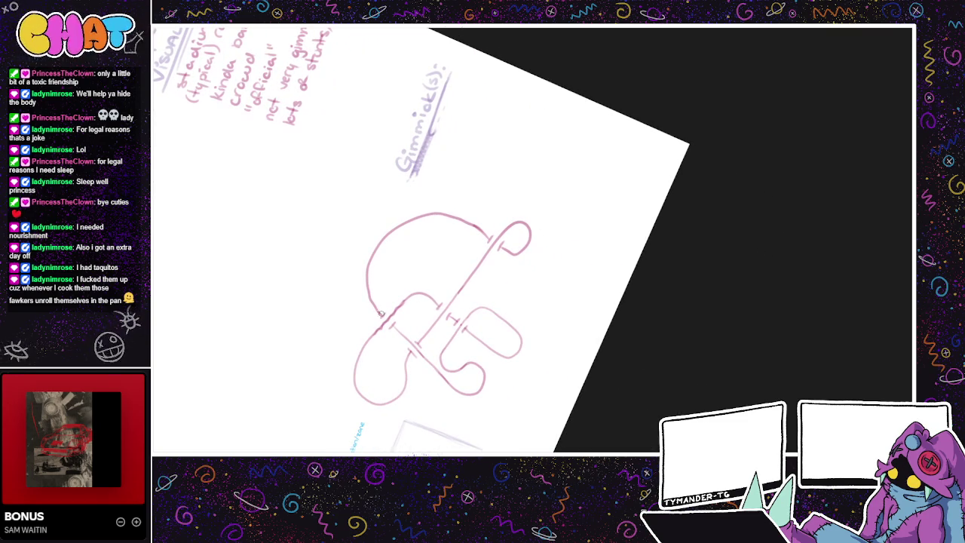
key(ctrl+z)
key(ctrl+z)
mouse_move(379, 311)
mouse_down()
mouse_move(392, 275)
mouse_move(423, 274)
mouse_up()
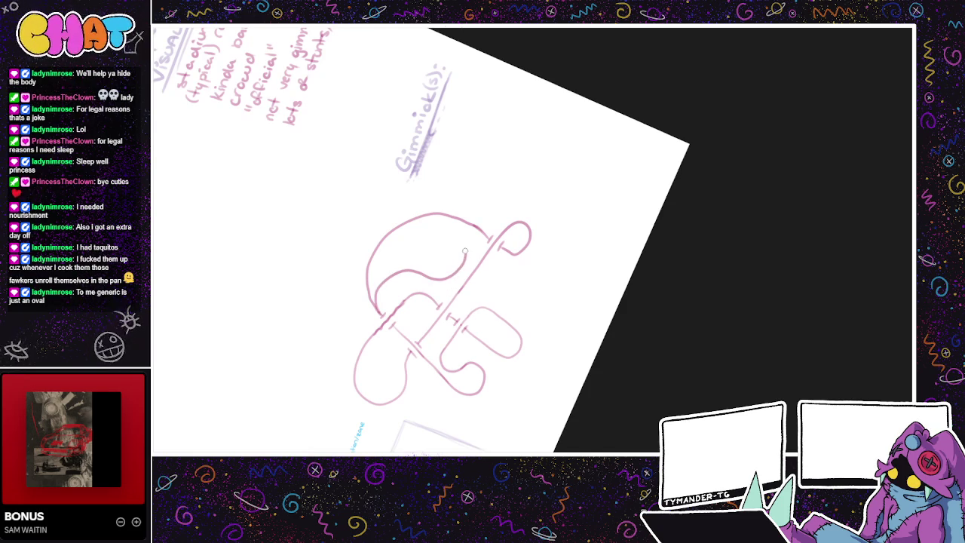
key(ctrl+z)
mouse_move(378, 310)
mouse_down()
mouse_move(449, 233)
mouse_move(494, 243)
mouse_up()
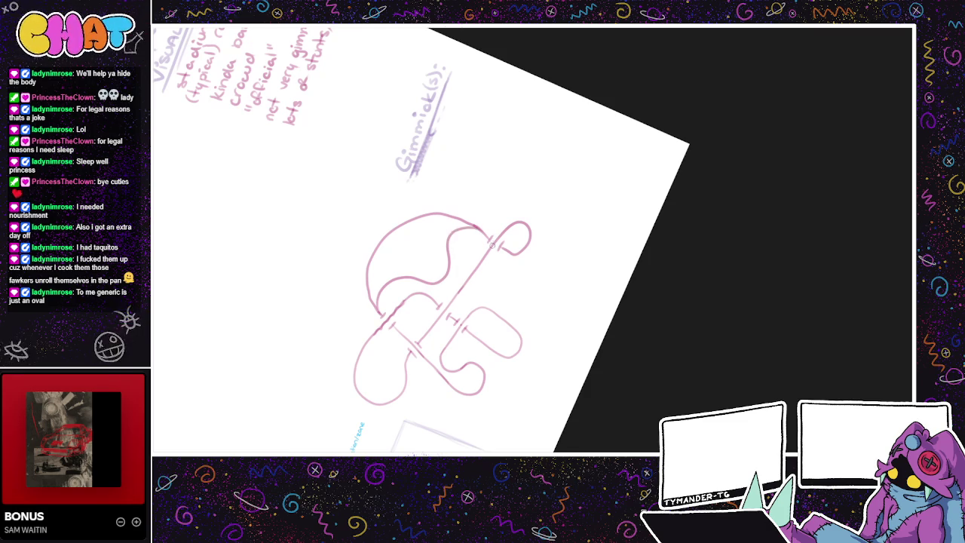
drag(524, 304, 465, 370)
key(ctrl+z)
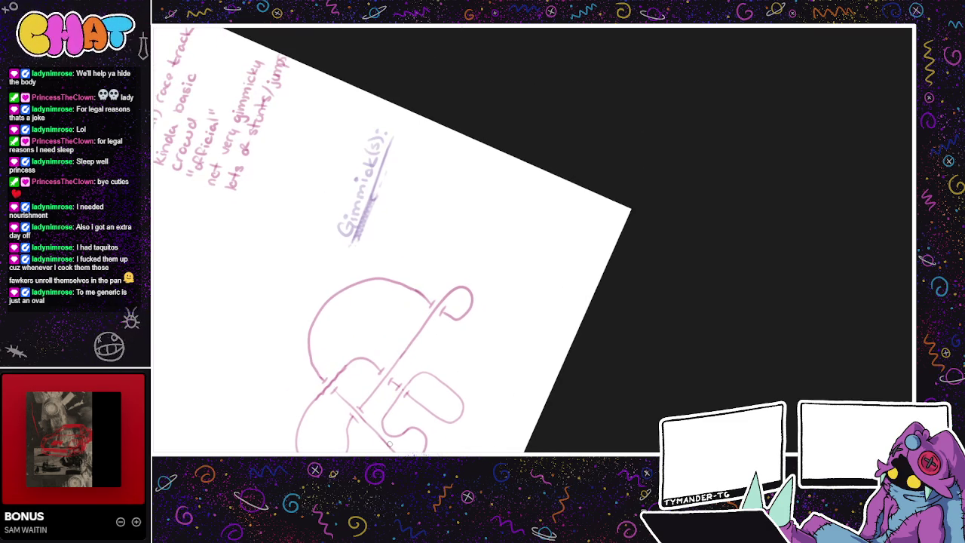
drag(585, 440, 614, 407)
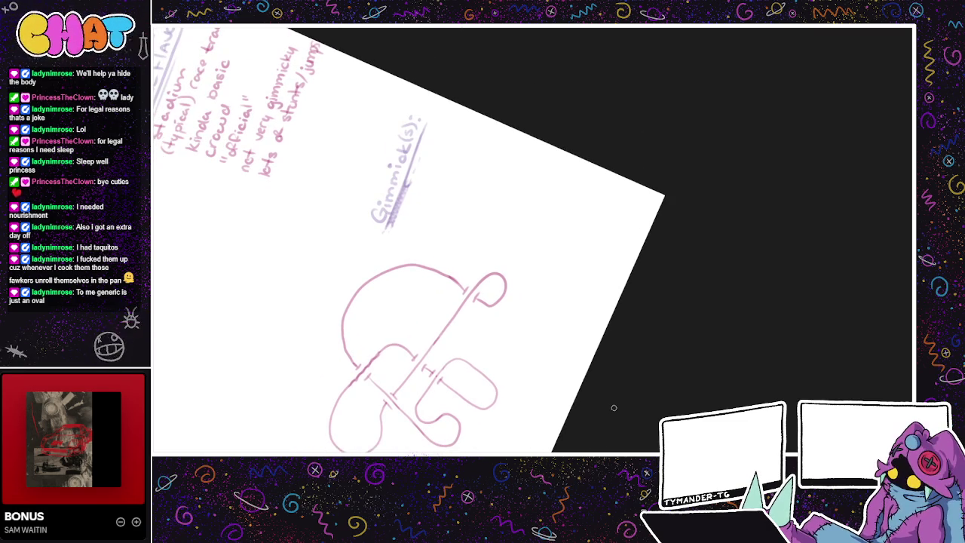
scroll(465, 270, down, 3)
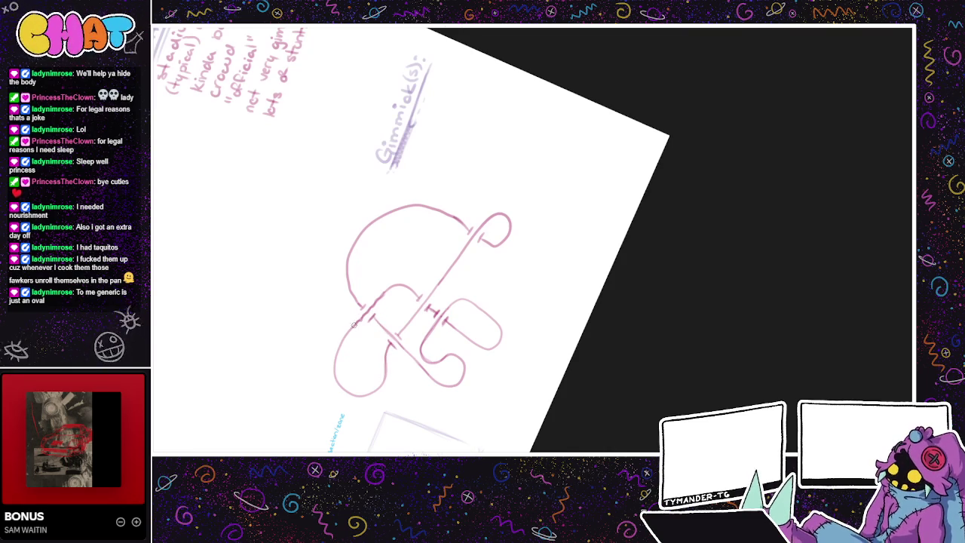
Step: Draw a U-curve leading into a long line that returns down on the right
drag(466, 332, 440, 361)
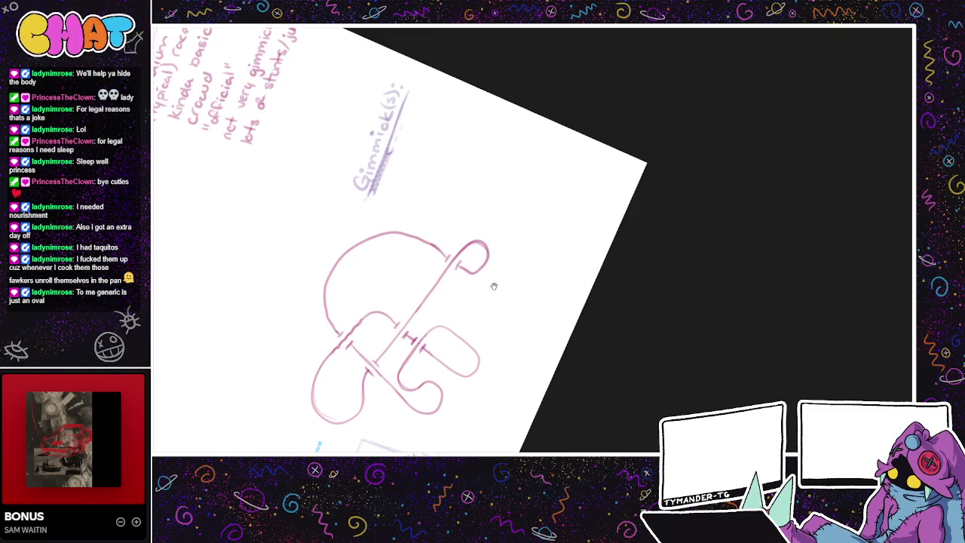
drag(490, 283, 410, 281)
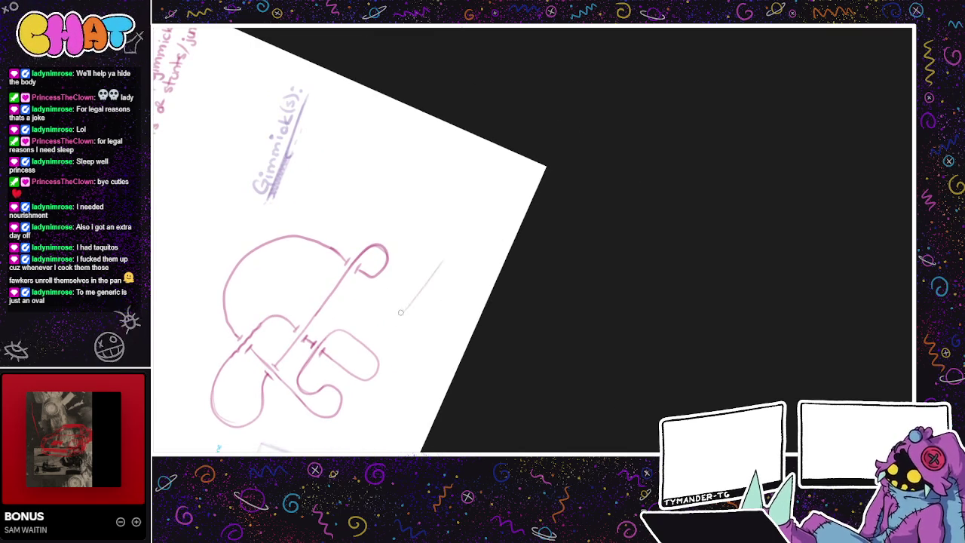
mouse_move(450, 251)
mouse_down()
mouse_move(414, 297)
mouse_move(377, 319)
mouse_move(398, 336)
mouse_move(383, 295)
mouse_move(475, 224)
mouse_up()
key(ctrl+z)
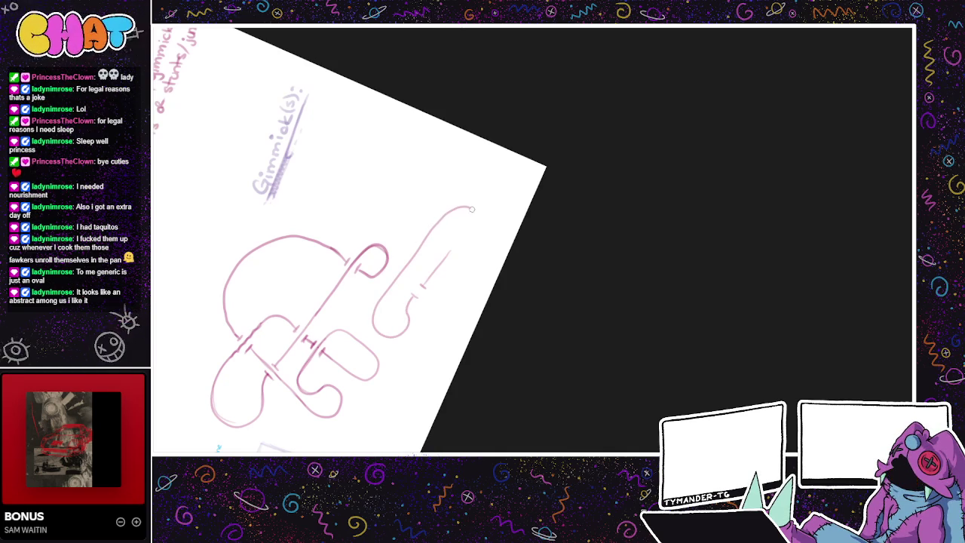
key(ctrl+z)
mouse_move(413, 315)
mouse_down()
mouse_move(377, 337)
mouse_move(422, 261)
mouse_up()
key(ctrl+z)
key(ctrl+z)
drag(413, 296, 441, 214)
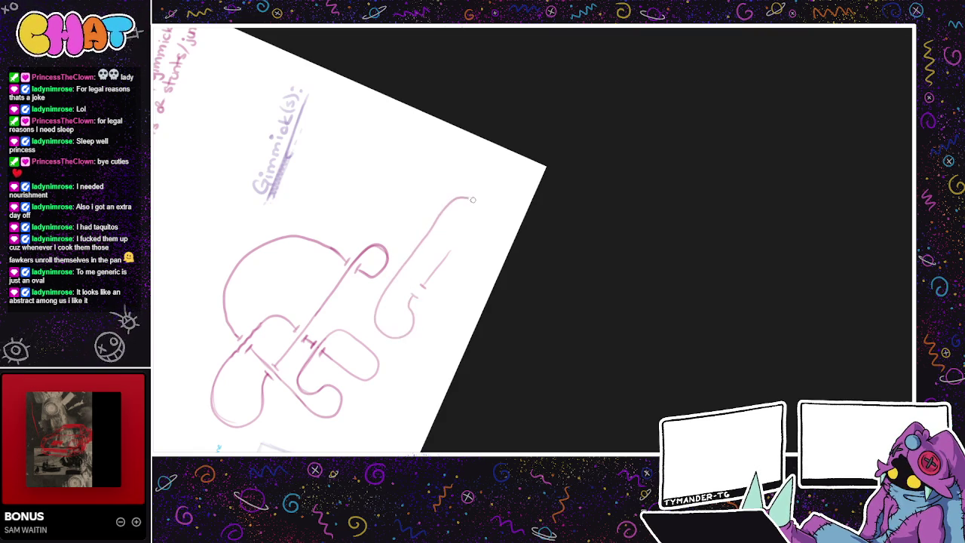
drag(489, 225, 452, 294)
Step: Trace an inner line over the upper-right loop, erasing stray marks after trial strokes
key(ctrl+z)
drag(483, 242, 455, 284)
key(ctrl+z)
drag(479, 245, 448, 297)
key(ctrl+z)
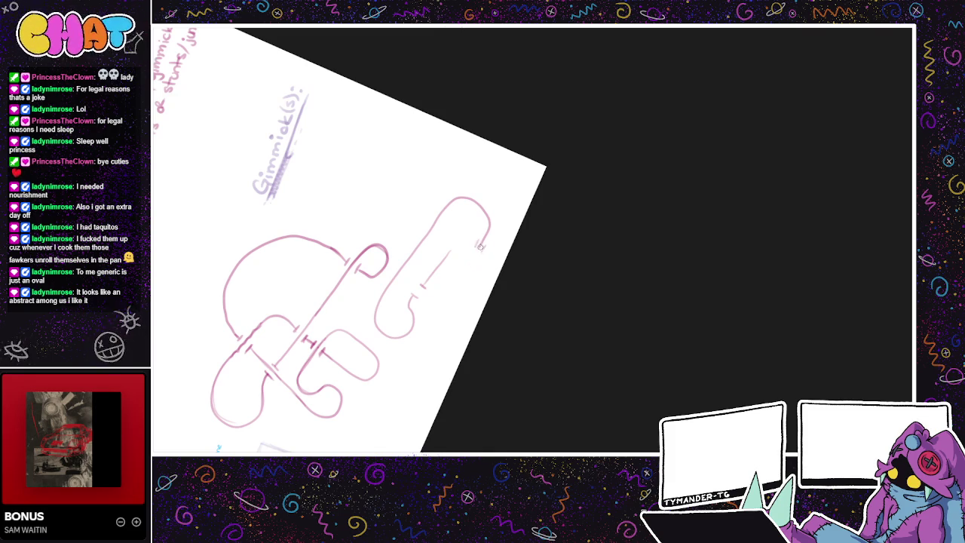
drag(479, 244, 422, 305)
key(ctrl+z)
scroll(394, 259, up, 2)
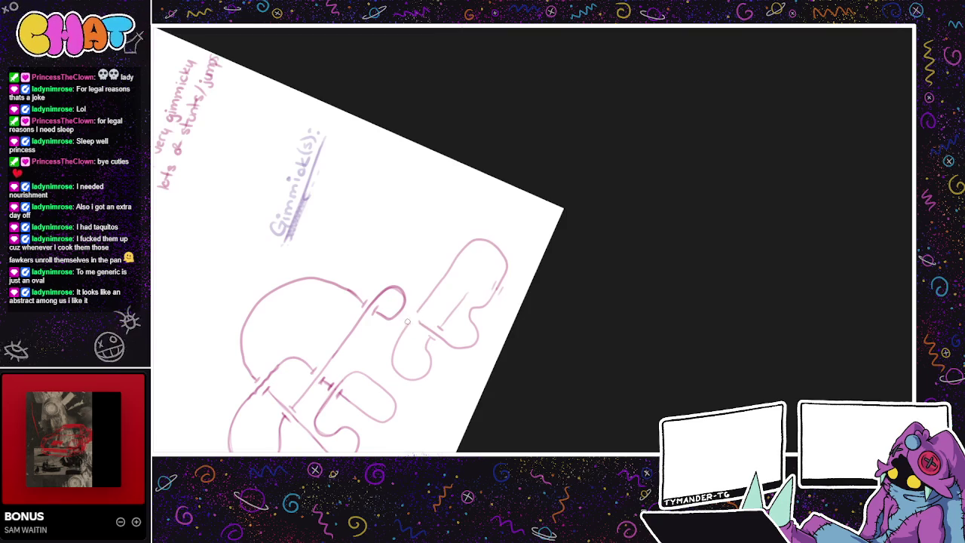
mouse_move(417, 290)
mouse_down()
mouse_move(420, 322)
mouse_move(427, 275)
mouse_move(445, 254)
mouse_up()
key(ctrl+z)
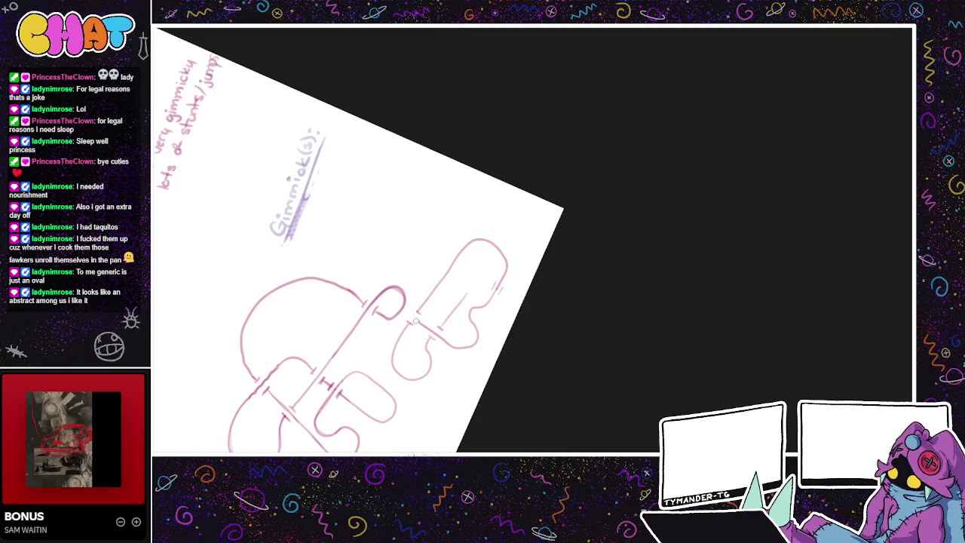
drag(410, 313, 496, 227)
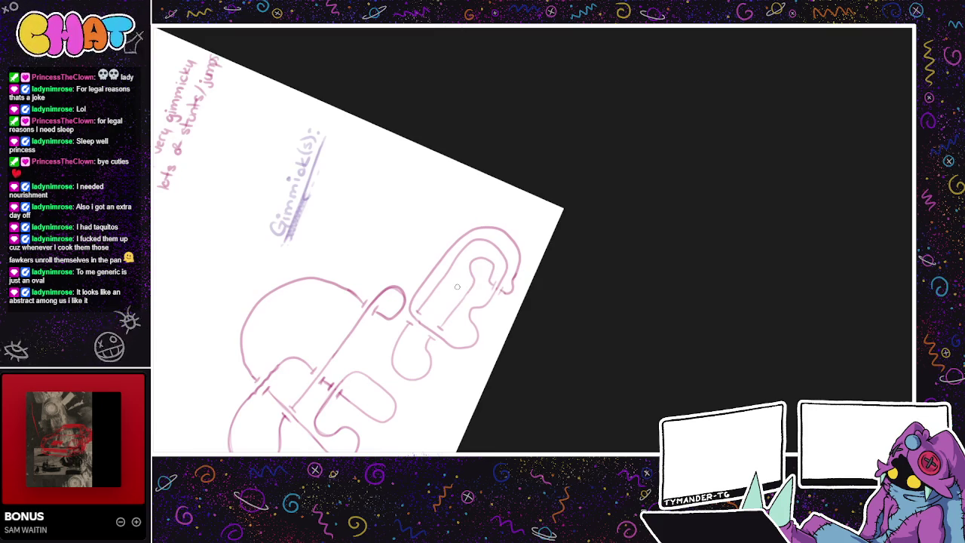
Step: Lasso the main track sketch and start transforming it with Ctrl+T
drag(456, 287, 506, 252)
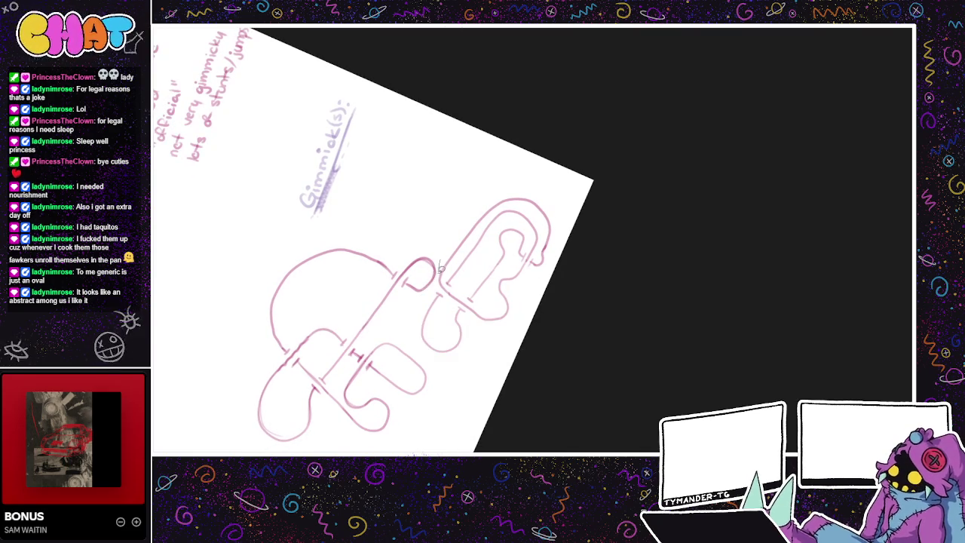
mouse_move(435, 265)
mouse_down()
mouse_move(294, 450)
mouse_move(433, 228)
mouse_up()
key(ctrl+t)
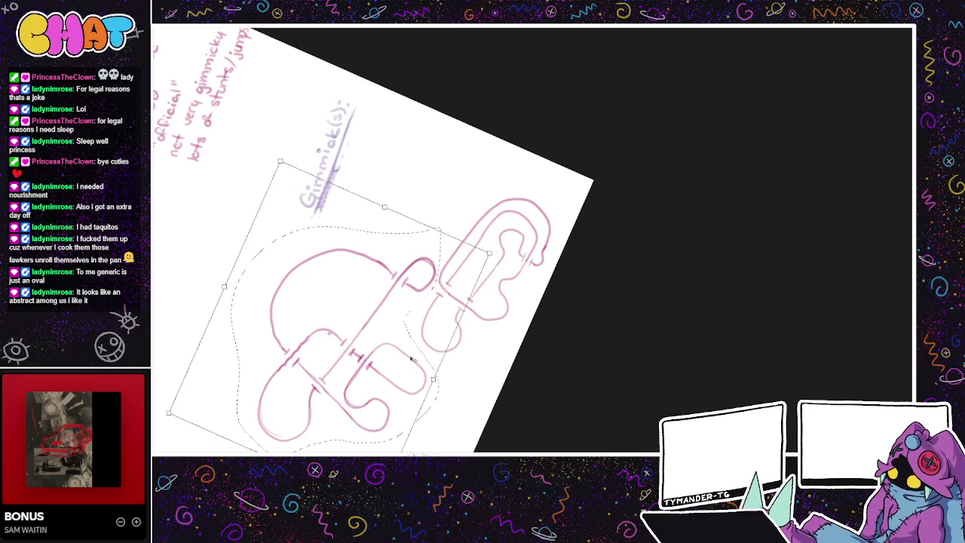
Step: Nudge the main track sketch slightly left, commit the move, and pan to review it
drag(419, 360, 402, 356)
key(Return)
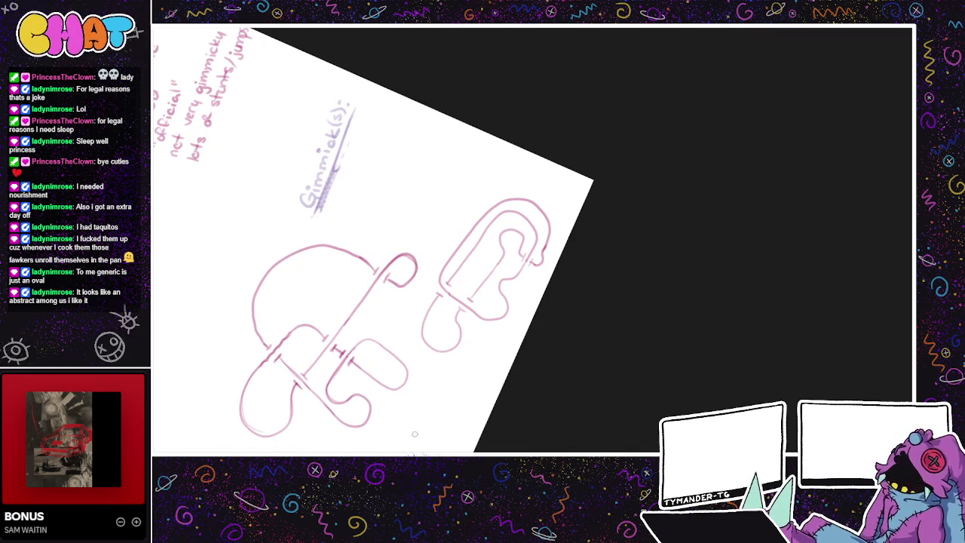
mouse_move(521, 428)
mouse_down()
mouse_move(568, 437)
mouse_move(573, 390)
mouse_up()
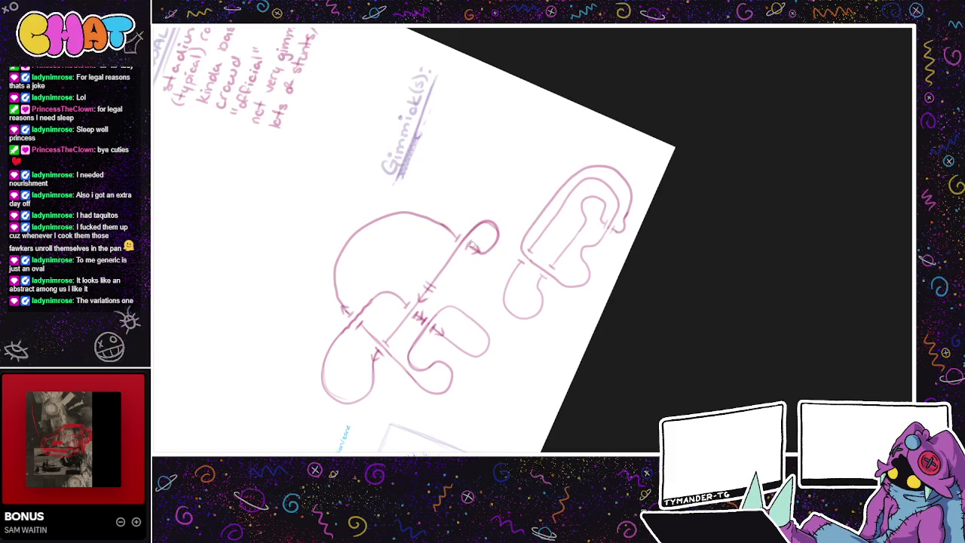
drag(499, 304, 459, 321)
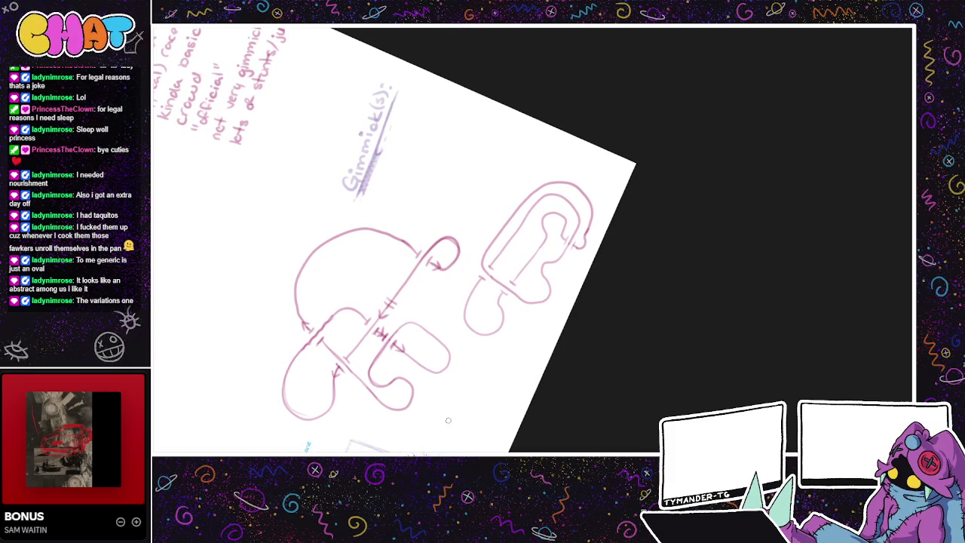
drag(576, 302, 587, 291)
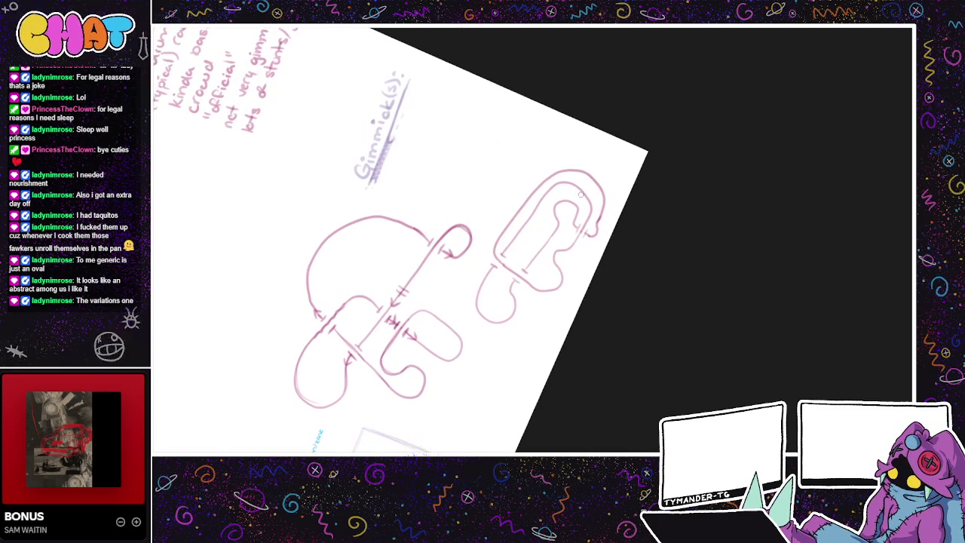
mouse_move(430, 255)
mouse_down()
mouse_move(506, 160)
mouse_move(471, 190)
mouse_up()
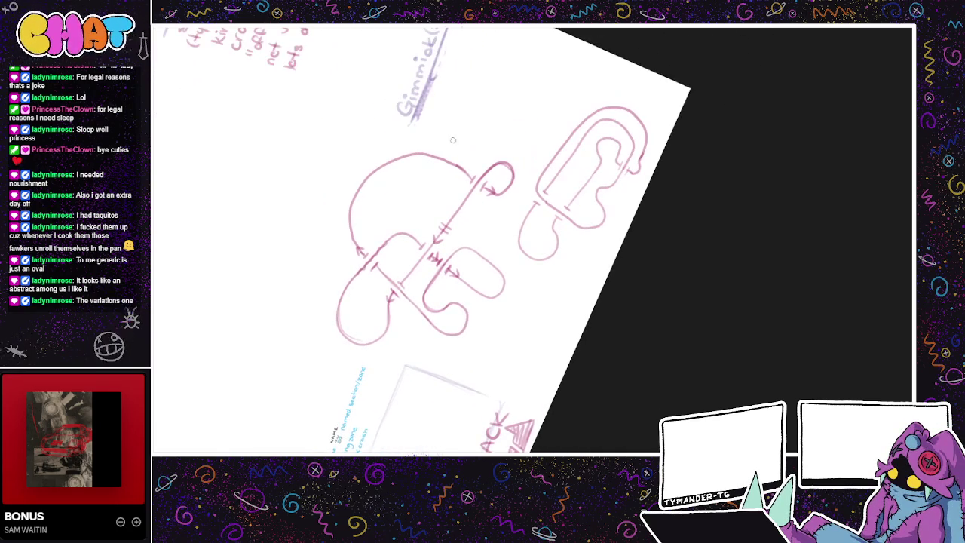
drag(395, 224, 416, 202)
Step: Double and thicken the lower-left lobe's outline and add an arch over it
drag(489, 234, 450, 268)
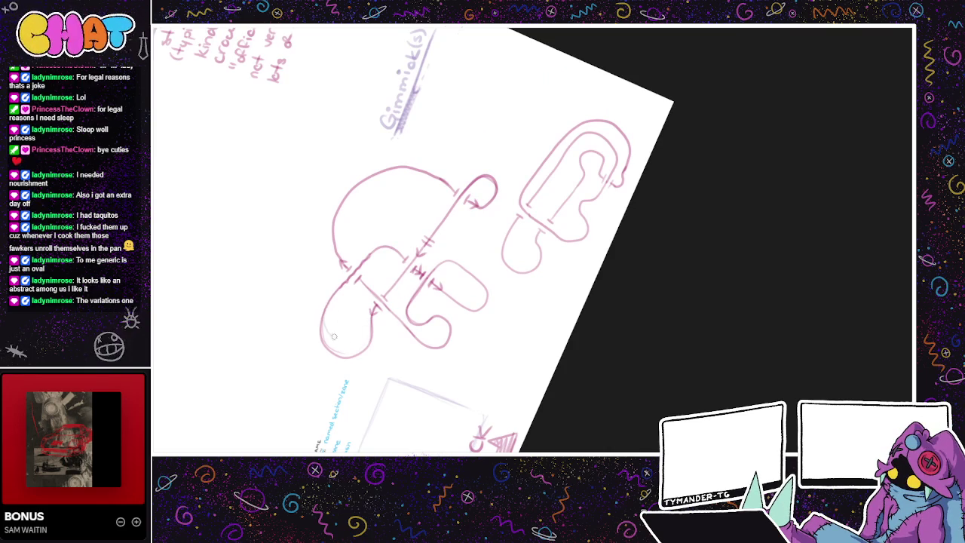
mouse_move(322, 325)
mouse_down()
mouse_move(354, 350)
mouse_move(370, 313)
mouse_up()
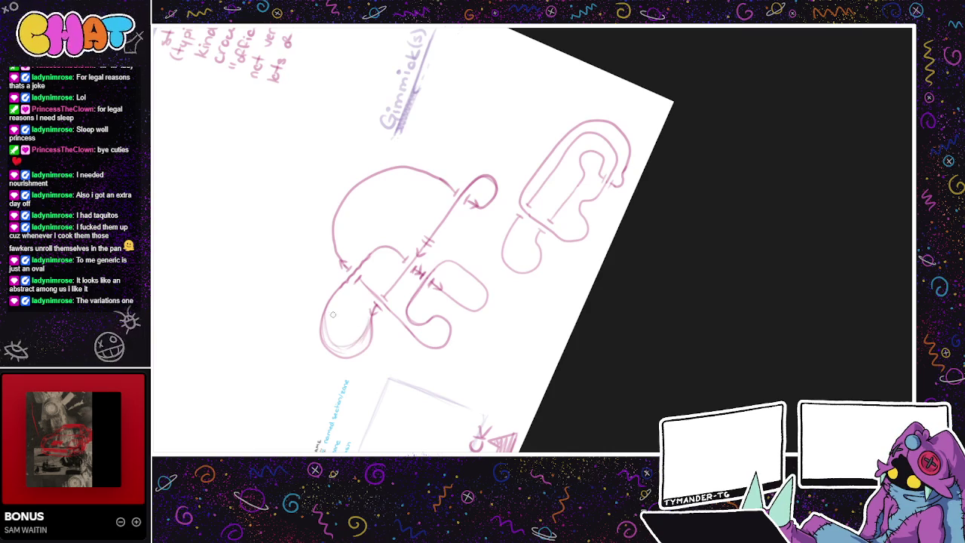
drag(335, 300, 348, 345)
mouse_move(330, 319)
mouse_down()
mouse_move(351, 355)
mouse_move(325, 338)
mouse_move(338, 354)
mouse_move(370, 339)
mouse_move(335, 345)
mouse_move(359, 349)
mouse_move(360, 326)
mouse_up()
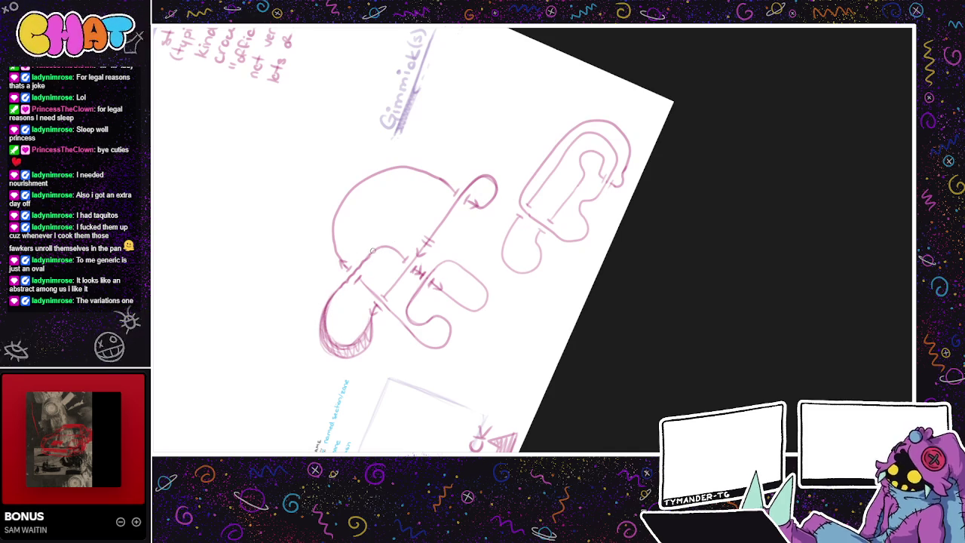
mouse_move(373, 253)
mouse_down()
mouse_move(392, 240)
mouse_move(404, 252)
mouse_up()
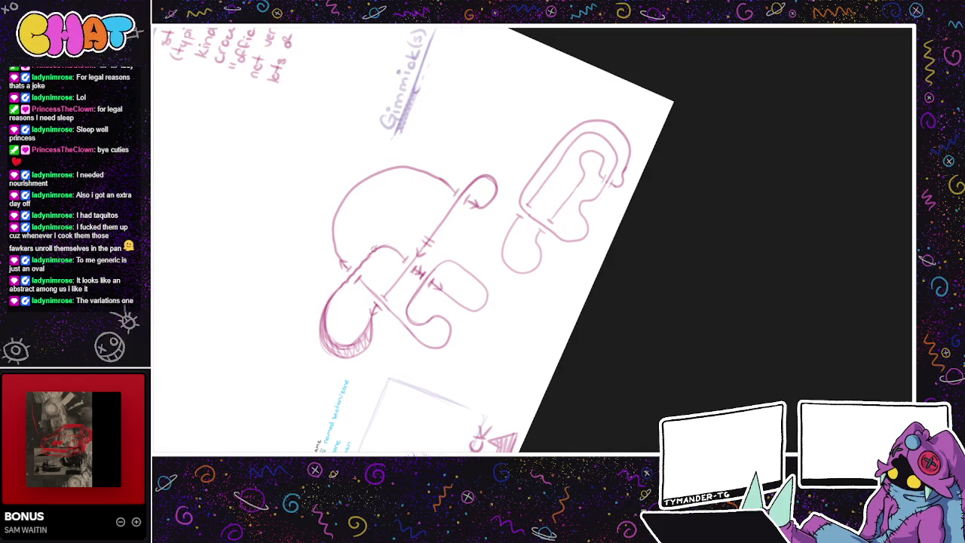
key(ctrl+z)
drag(384, 236, 404, 257)
Step: Round off the lower F shape's end and hatch-shade beneath the lower loops
drag(452, 266, 428, 256)
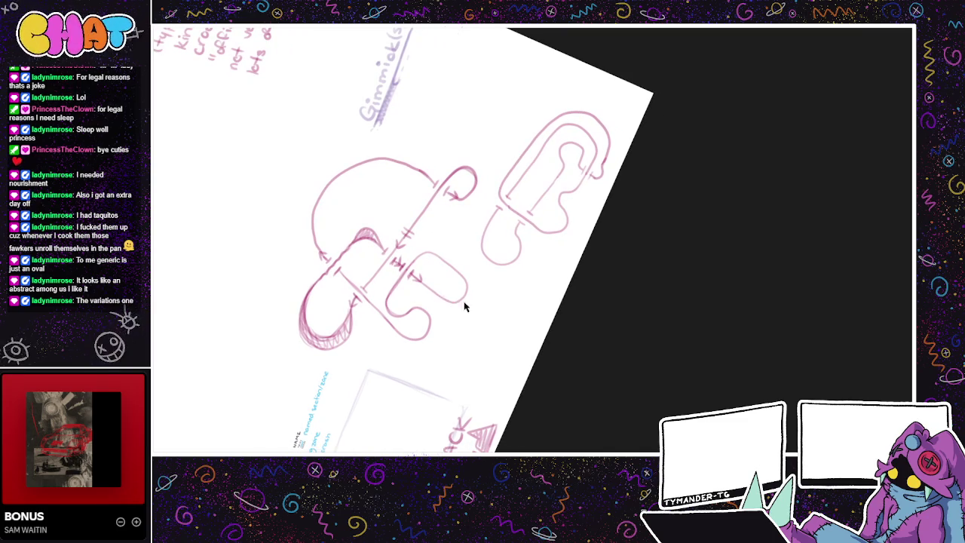
drag(461, 303, 456, 269)
key(ctrl+z)
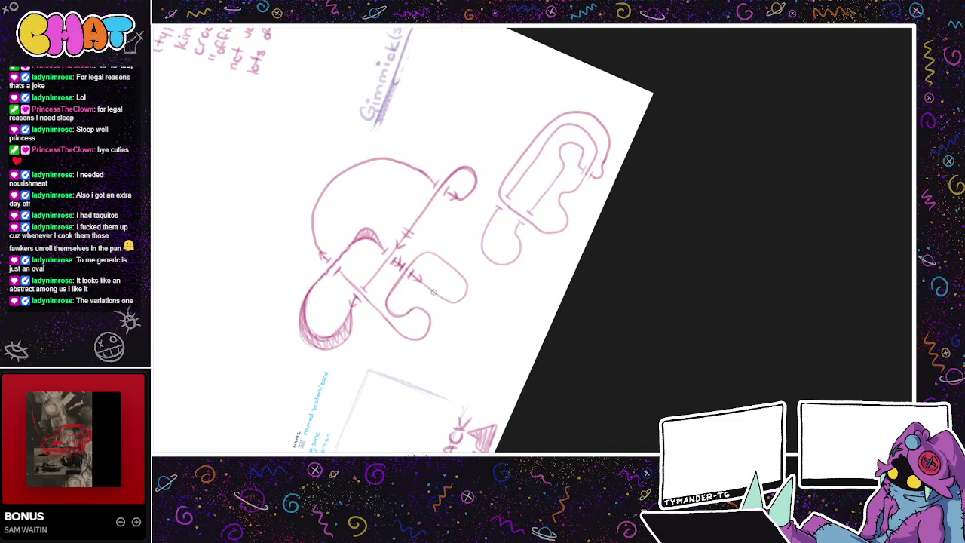
key(ctrl+z)
drag(469, 305, 466, 261)
drag(457, 306, 494, 264)
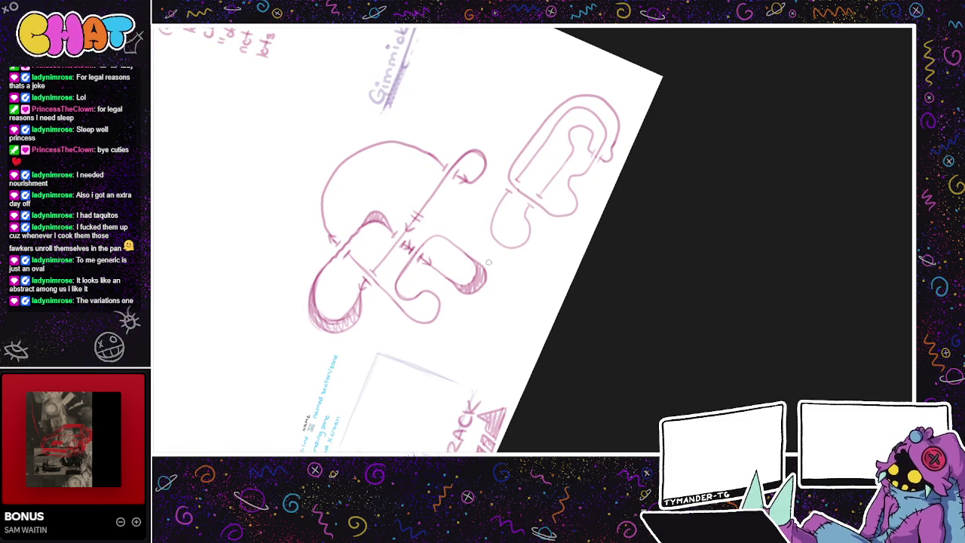
drag(414, 296, 397, 287)
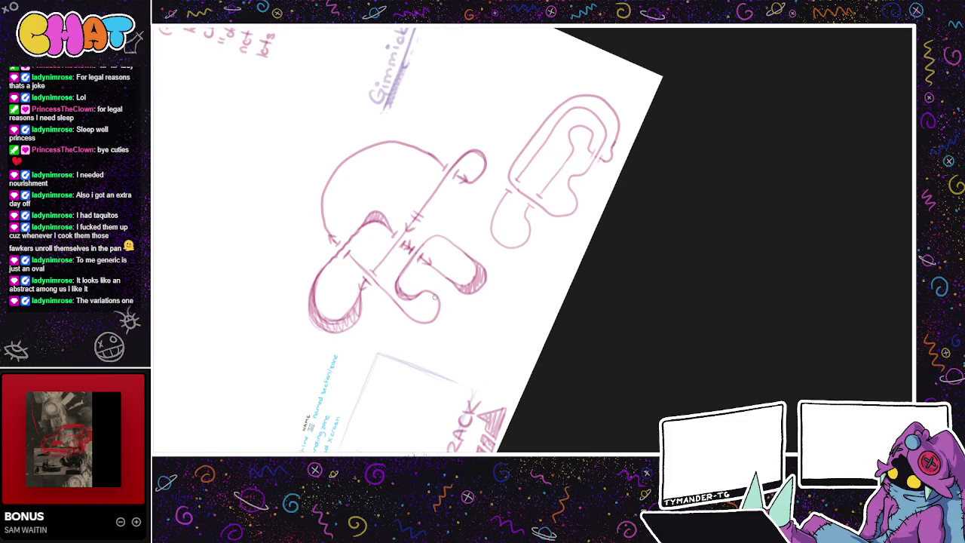
mouse_move(440, 301)
mouse_down()
mouse_move(442, 316)
mouse_move(399, 297)
mouse_move(441, 320)
mouse_up()
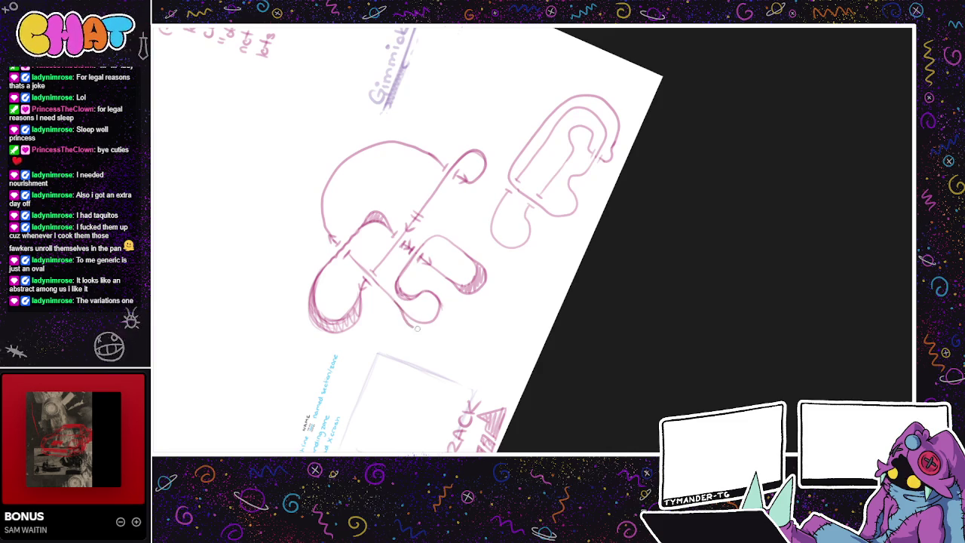
key(ctrl+z)
mouse_move(398, 309)
mouse_down()
mouse_move(424, 332)
mouse_move(439, 295)
mouse_up()
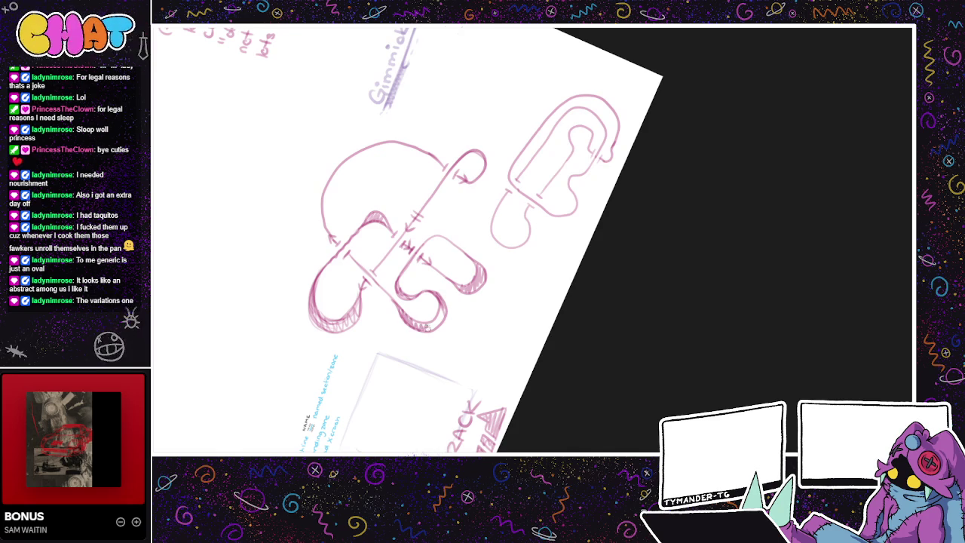
Step: Retrace the big arc's left and top outline as a second parallel line
drag(447, 299, 422, 352)
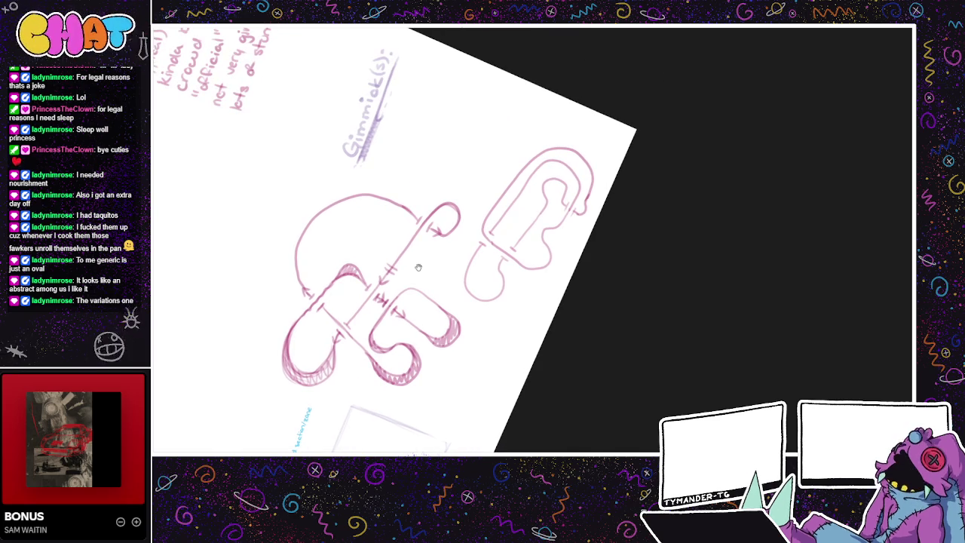
drag(411, 189, 408, 192)
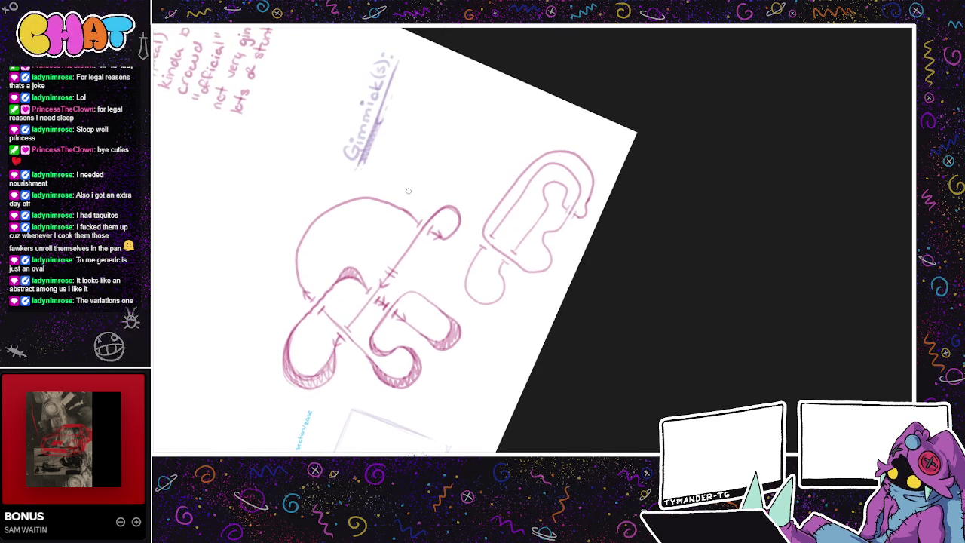
drag(301, 293, 296, 238)
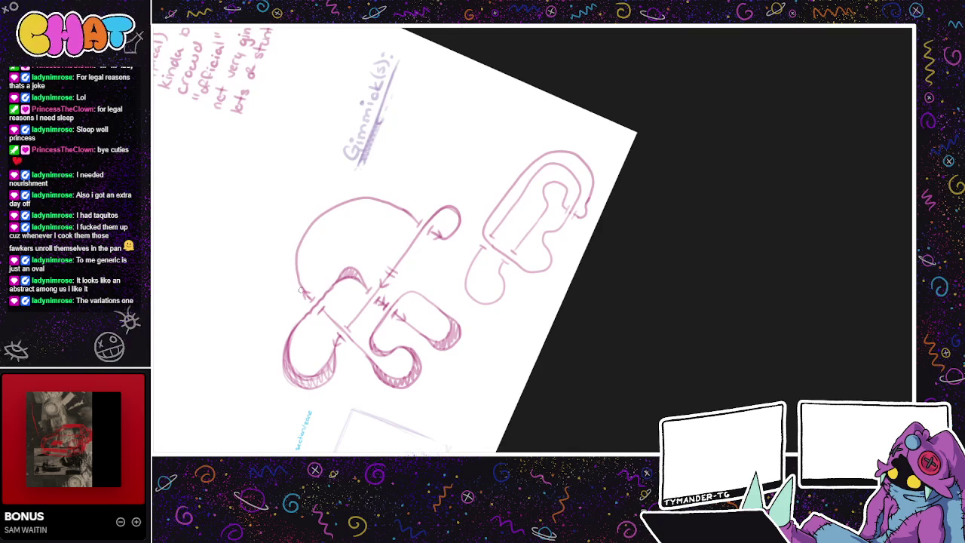
key(ctrl+z)
mouse_move(304, 286)
mouse_down()
mouse_move(300, 233)
mouse_move(301, 279)
mouse_move(305, 242)
mouse_up()
key(ctrl+z)
key(ctrl+z)
mouse_move(302, 285)
mouse_down()
mouse_move(303, 238)
mouse_move(343, 209)
mouse_move(397, 203)
mouse_up()
key(ctrl+z)
mouse_move(301, 291)
mouse_down()
mouse_move(300, 251)
mouse_move(336, 211)
mouse_move(401, 205)
mouse_up()
mouse_move(300, 268)
mouse_down()
mouse_move(301, 240)
mouse_move(349, 202)
mouse_up()
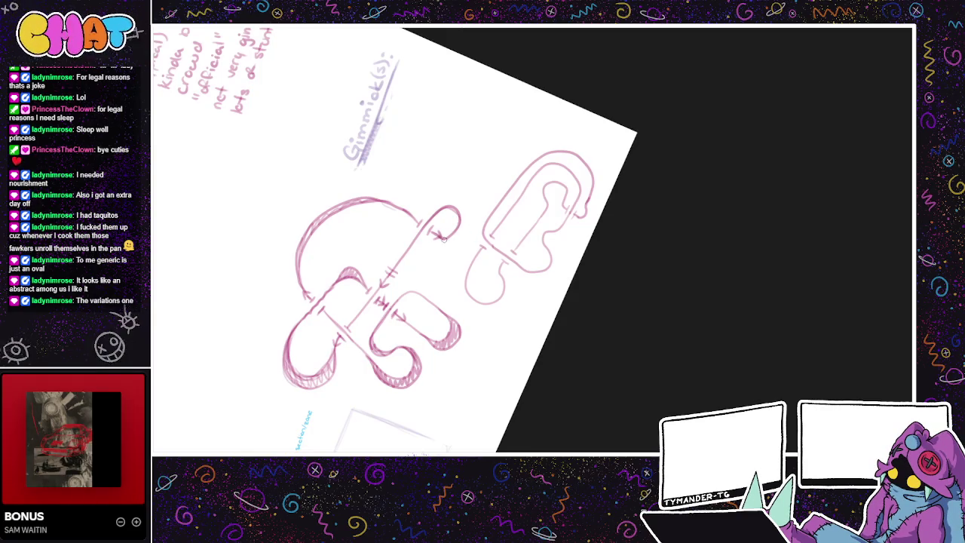
Step: Curl the arrow tip at the top arc's right end into a small loop instead of extending it
drag(436, 235, 462, 247)
key(ctrl+z)
drag(446, 240, 441, 208)
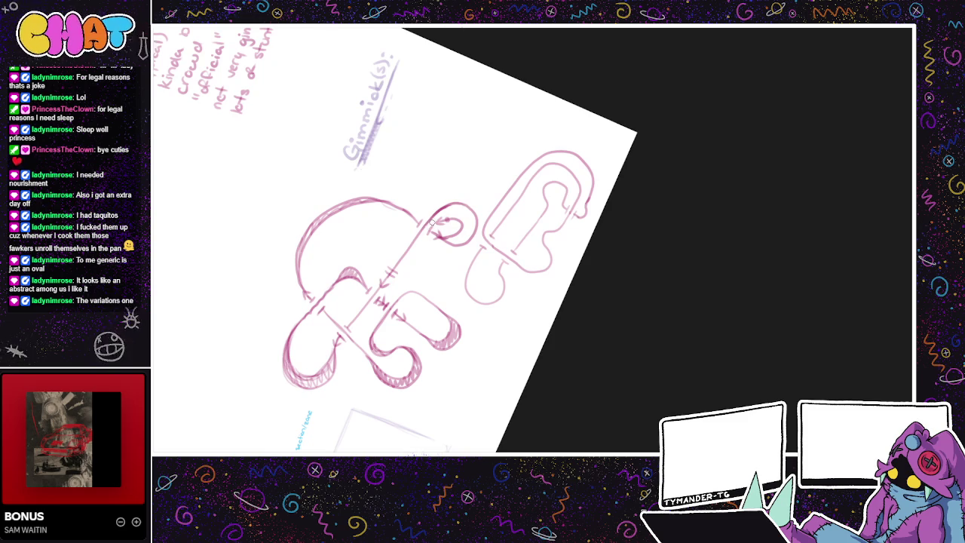
drag(478, 358, 536, 343)
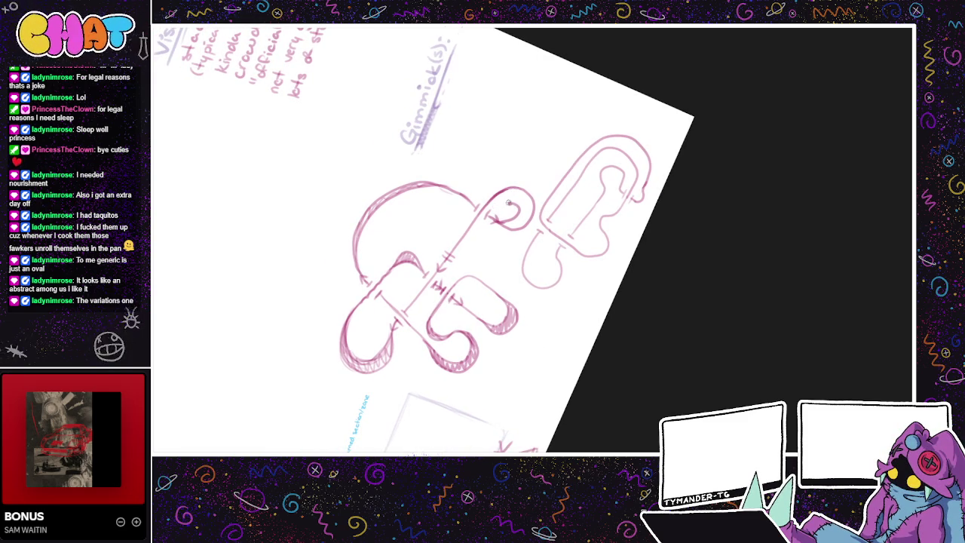
drag(508, 275, 597, 322)
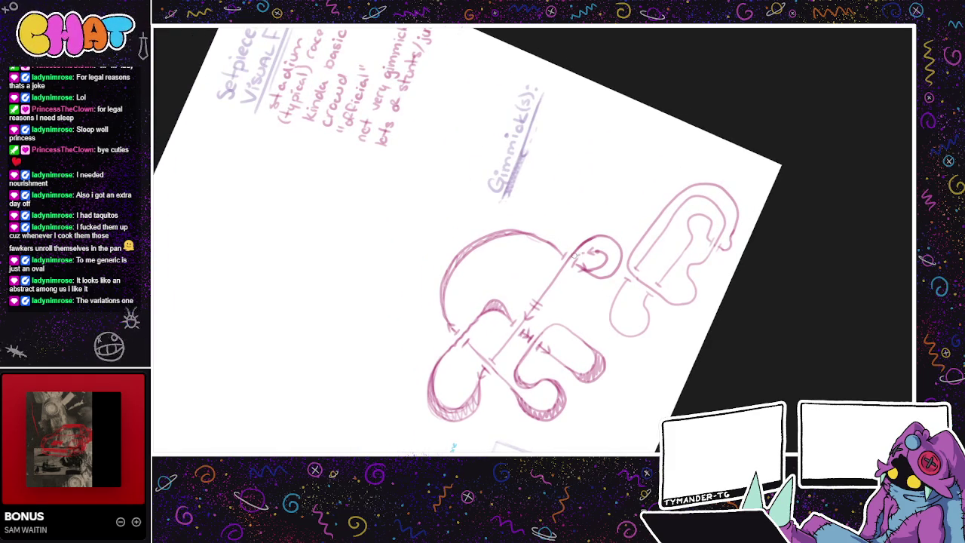
Step: Review the sheet and partly erase the faint diagonal line through the track's middle
drag(600, 316, 610, 147)
drag(567, 113, 569, 70)
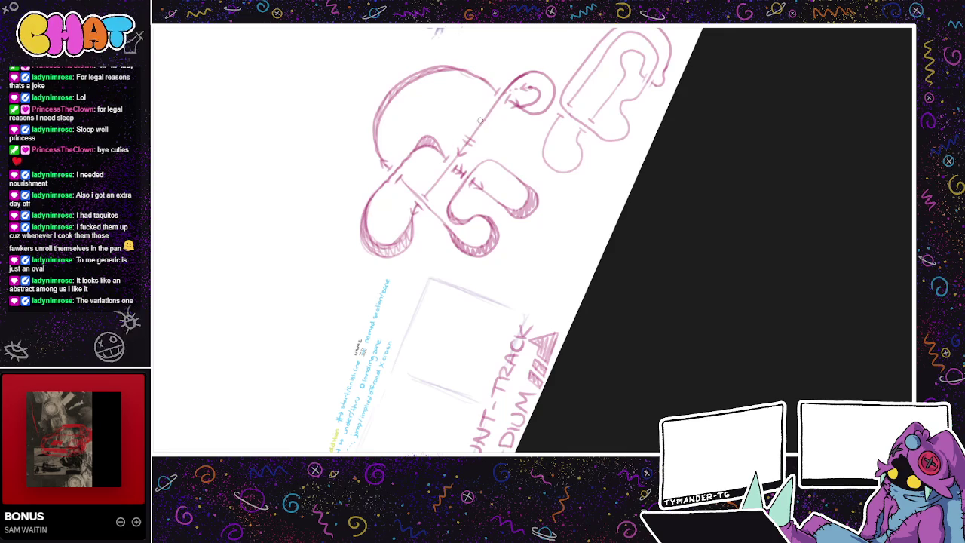
drag(481, 120, 418, 169)
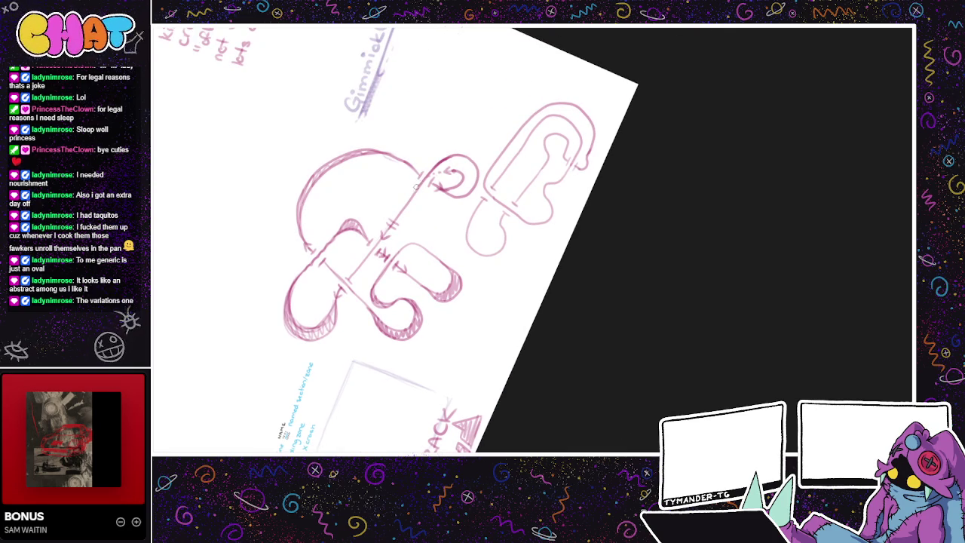
drag(435, 158, 397, 214)
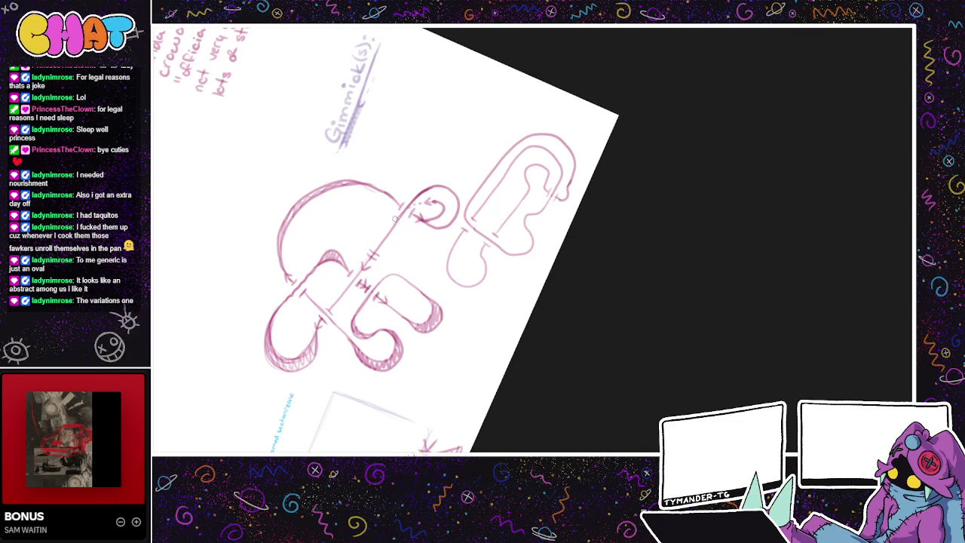
drag(364, 262, 402, 217)
drag(434, 215, 383, 302)
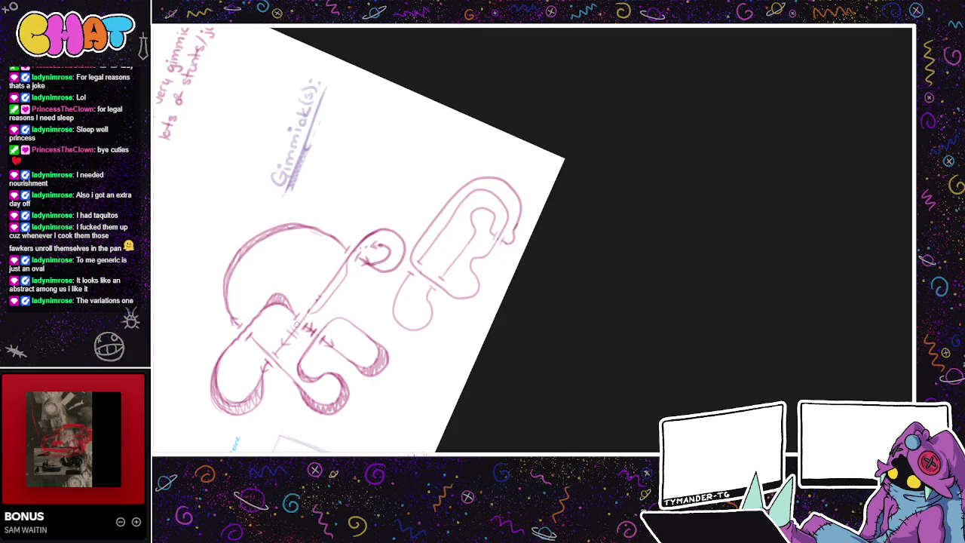
Step: Undo the rough diagonal strokes and redraw the central diagonal straight with the pencil
key(ctrl+z)
drag(305, 315, 349, 257)
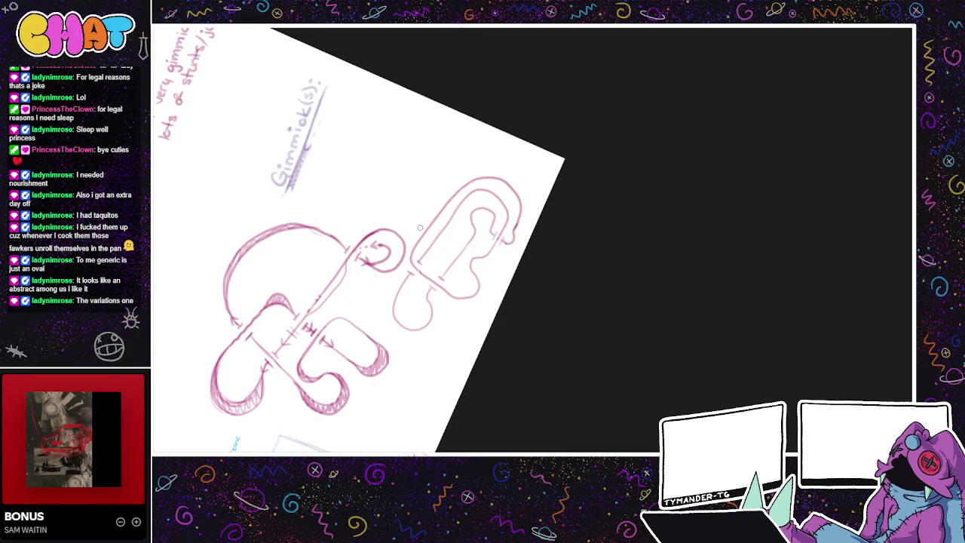
key(ctrl+z)
mouse_move(286, 251)
mouse_down()
mouse_move(278, 262)
mouse_move(318, 271)
mouse_up()
key(ctrl+z)
key(ctrl+z)
key(ctrl+z)
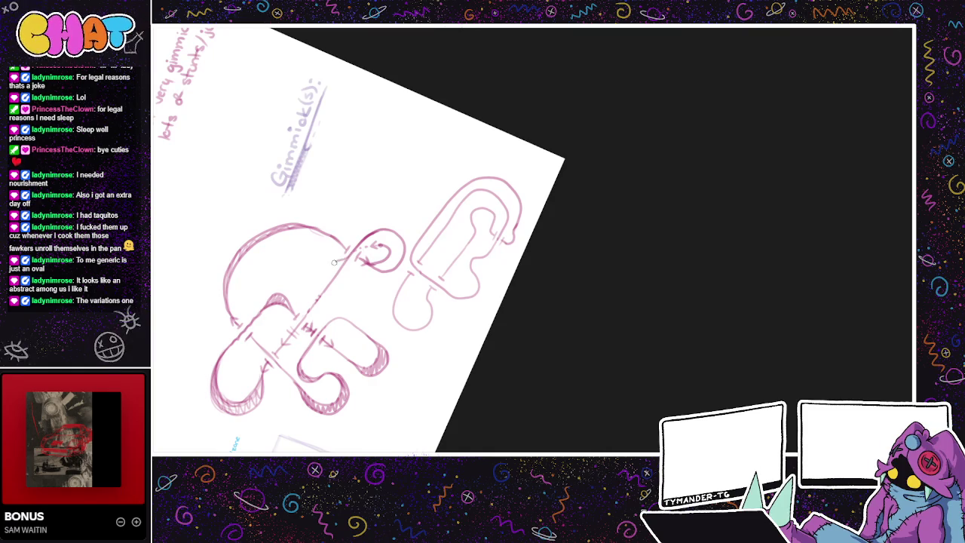
drag(304, 315, 312, 293)
drag(353, 252, 300, 319)
Step: Darken the diagonal line in the sketch's centre, panning around to check it
drag(367, 283, 342, 317)
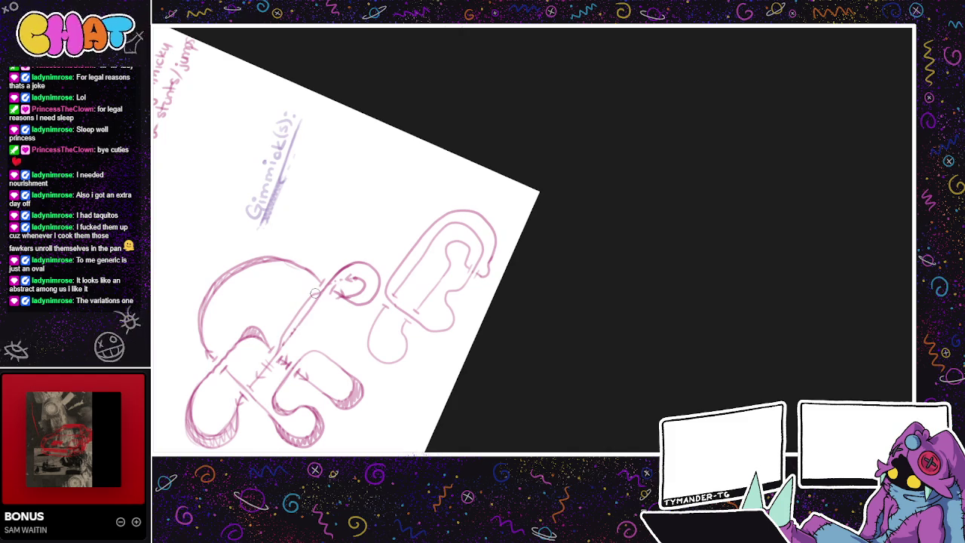
drag(315, 293, 341, 250)
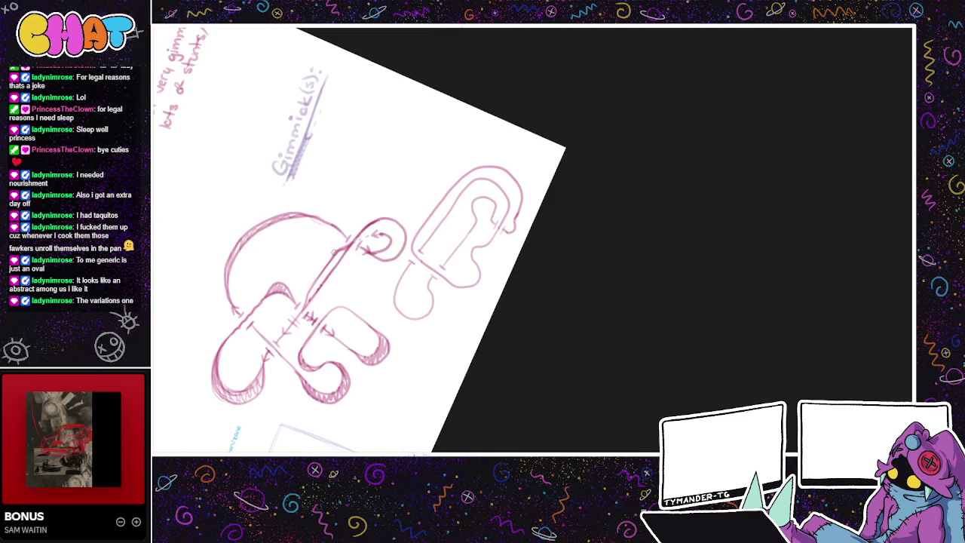
drag(343, 247, 304, 300)
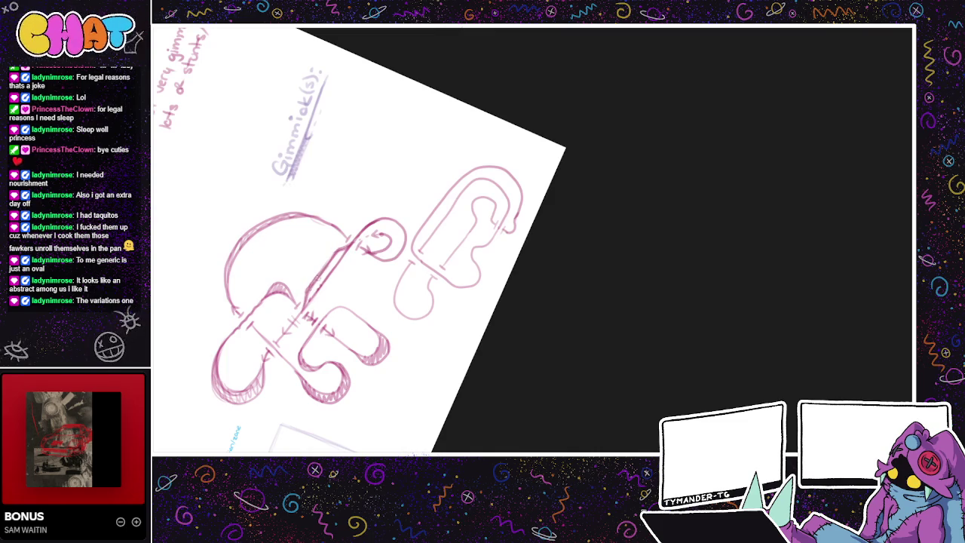
drag(398, 281, 441, 231)
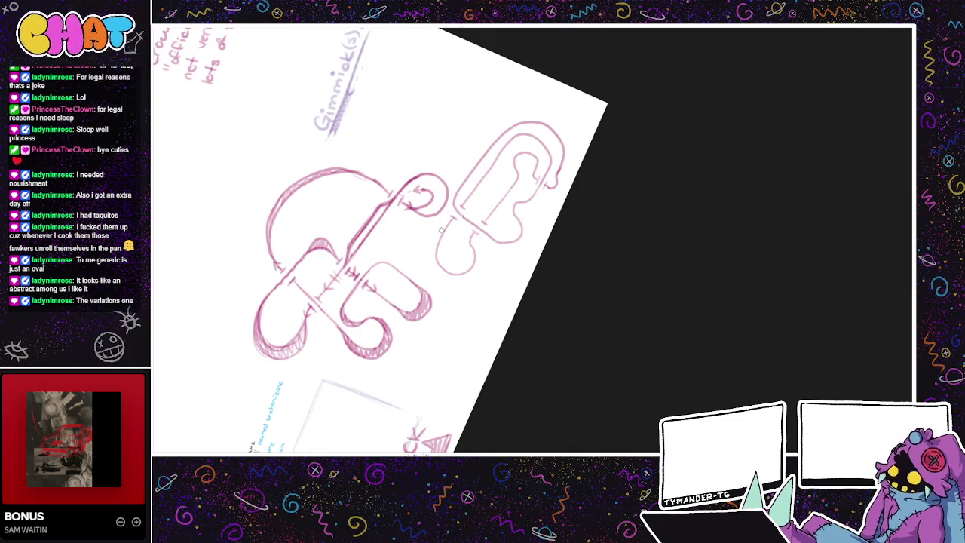
scroll(496, 349, down, 1)
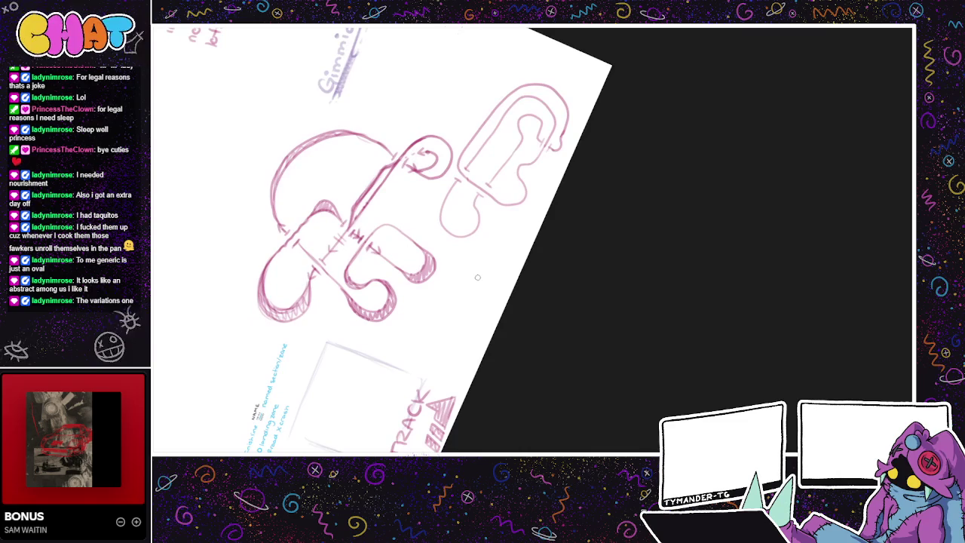
scroll(477, 278, up, 1)
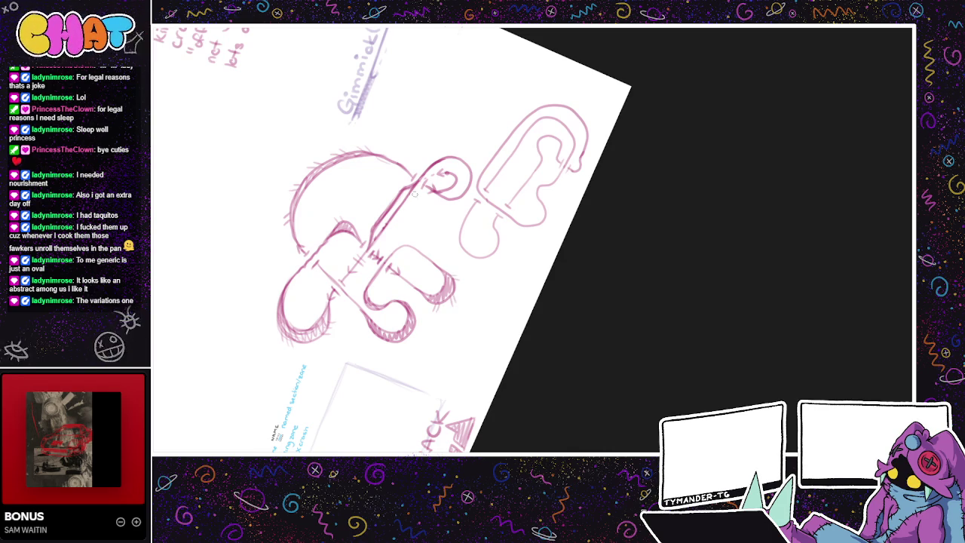
Step: Lasso-select the separate paperclip-like loop drawing right of the track
drag(412, 194, 459, 207)
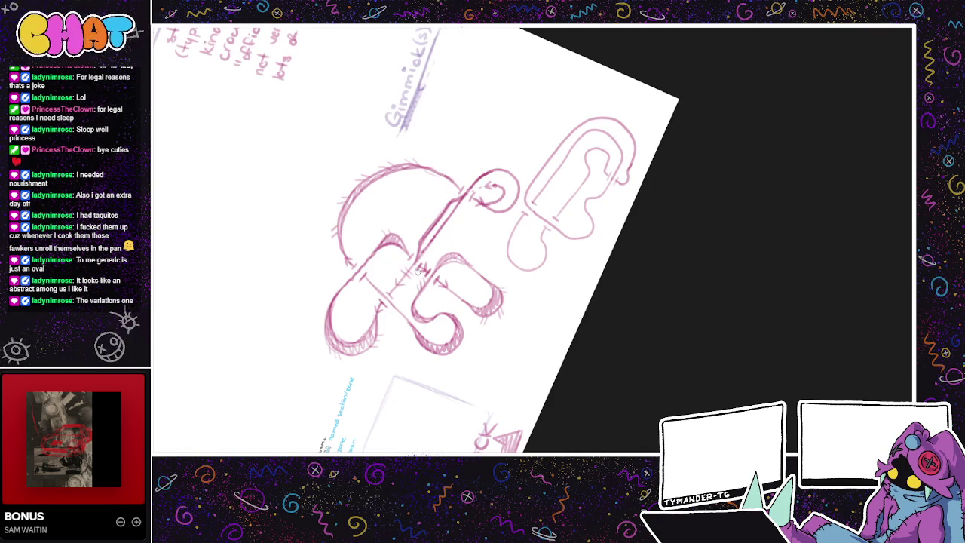
drag(470, 278, 479, 260)
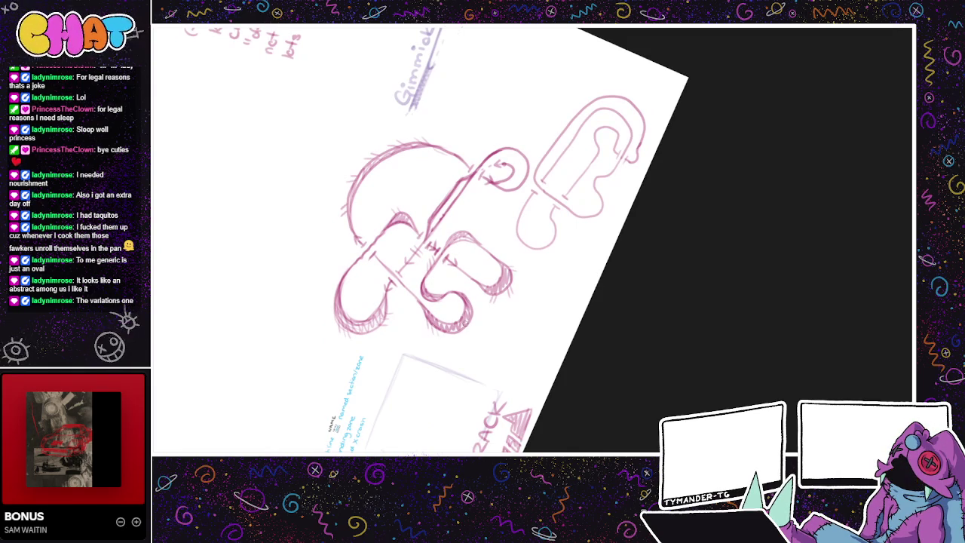
scroll(425, 283, up, 2)
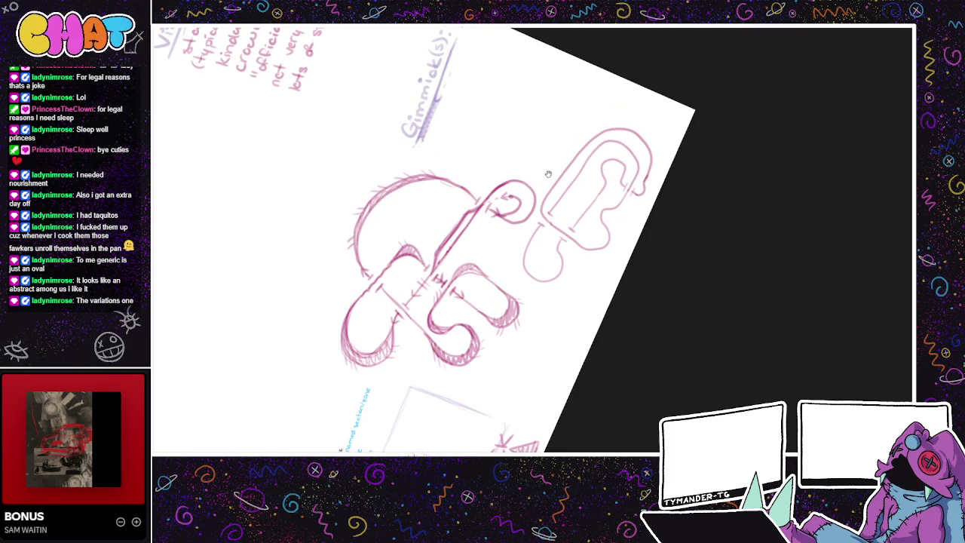
scroll(545, 172, right, 3)
scroll(488, 179, up, 4)
scroll(488, 179, right, 2)
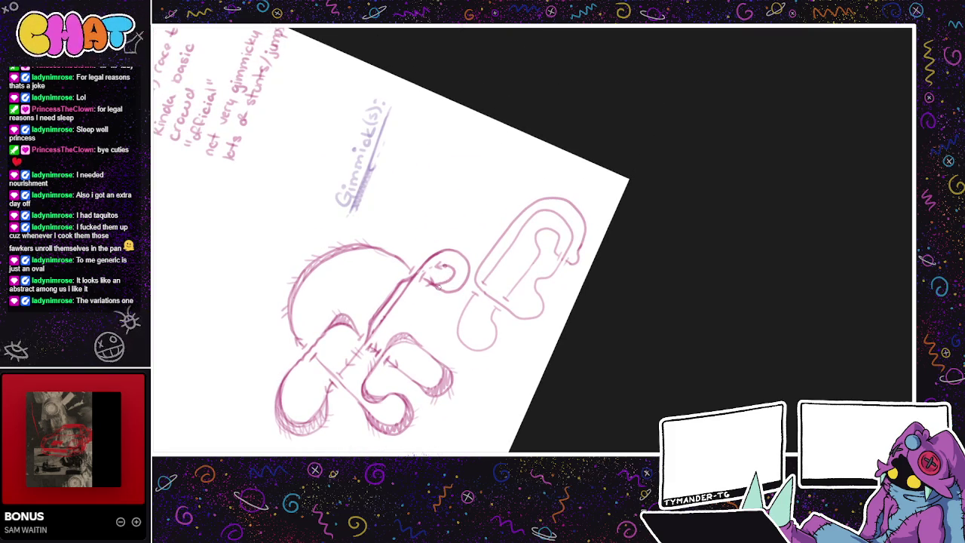
mouse_move(461, 277)
mouse_down()
mouse_move(452, 293)
mouse_move(469, 290)
mouse_up()
mouse_move(459, 251)
mouse_down()
mouse_move(469, 263)
mouse_move(452, 247)
mouse_move(434, 254)
mouse_move(457, 243)
mouse_move(480, 264)
mouse_move(448, 324)
mouse_move(554, 359)
mouse_move(517, 198)
mouse_move(477, 273)
mouse_up()
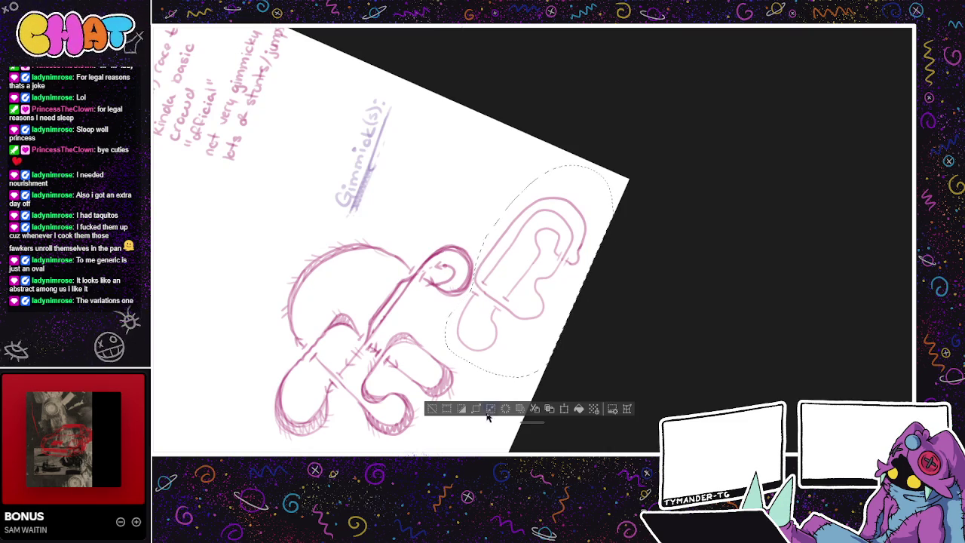
Step: Delete the selected right-hand loop and hatch-shade the curl at the track's upper-right end
click(432, 409)
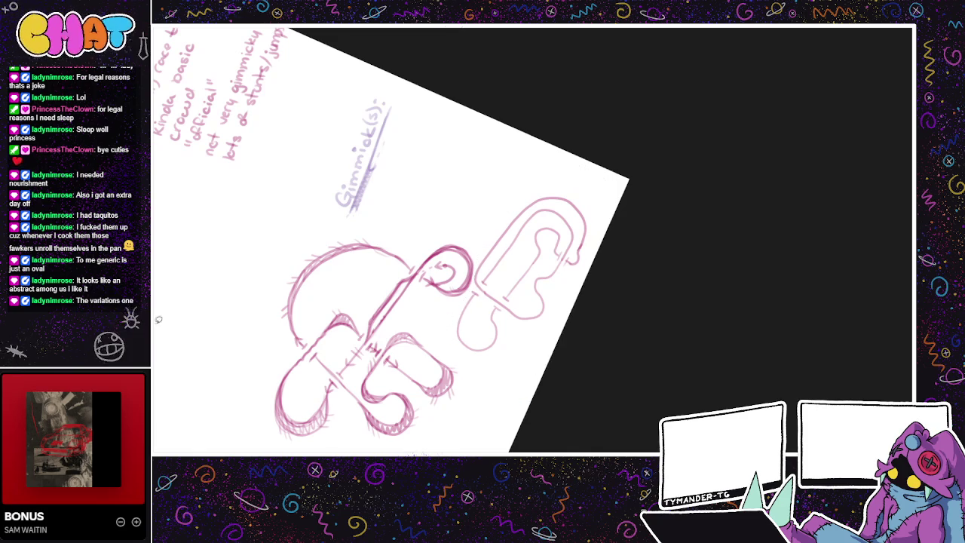
key(Delete)
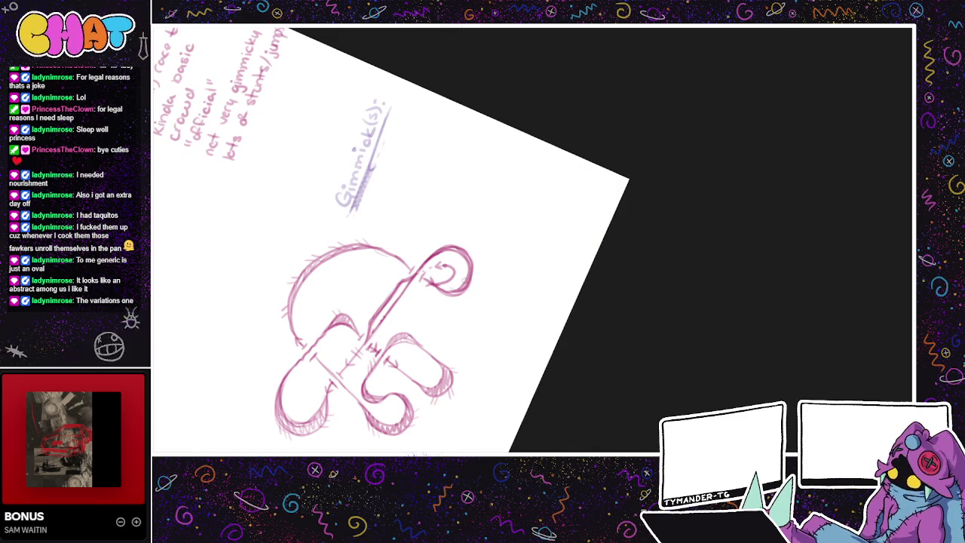
mouse_move(436, 302)
mouse_down()
mouse_move(452, 286)
mouse_move(475, 294)
mouse_move(479, 252)
mouse_move(467, 243)
mouse_move(444, 238)
mouse_move(416, 271)
mouse_move(453, 237)
mouse_move(478, 291)
mouse_move(455, 304)
mouse_up()
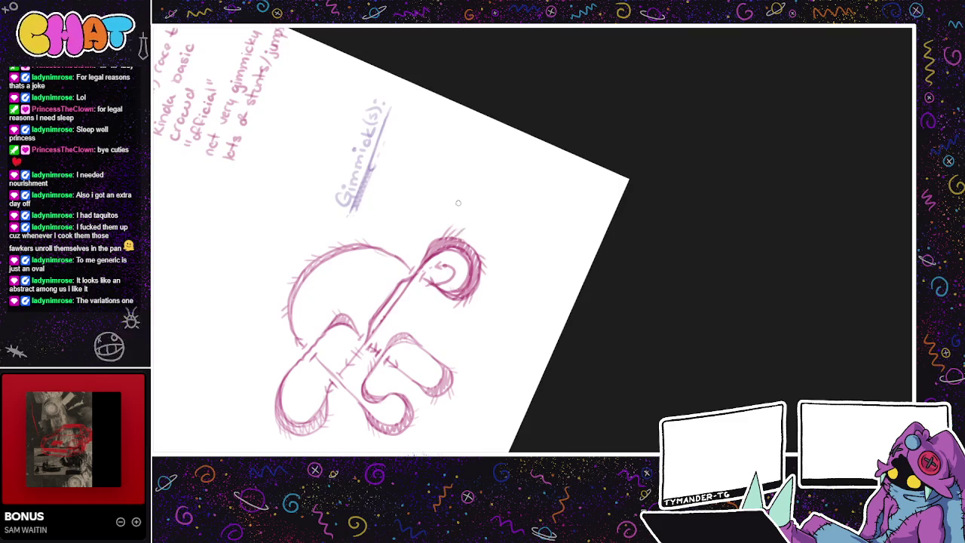
mouse_move(445, 240)
mouse_down()
mouse_move(466, 235)
mouse_move(413, 275)
mouse_move(453, 234)
mouse_up()
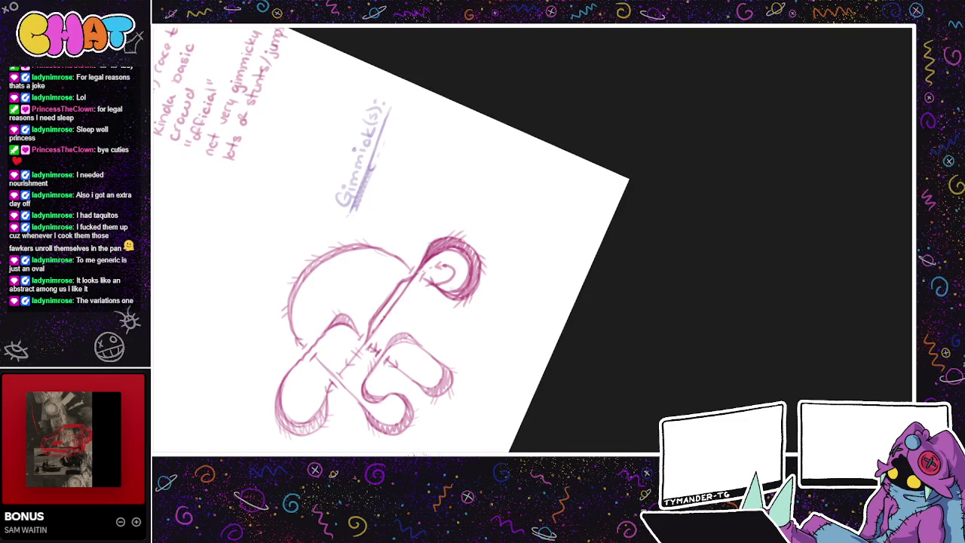
drag(475, 312, 520, 284)
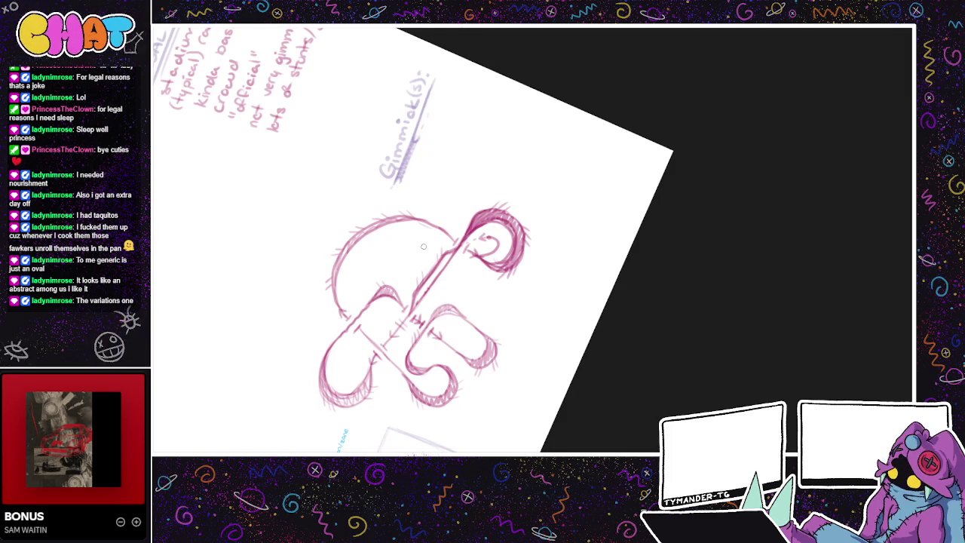
mouse_move(513, 164)
mouse_down()
mouse_move(498, 103)
mouse_move(456, 92)
mouse_up()
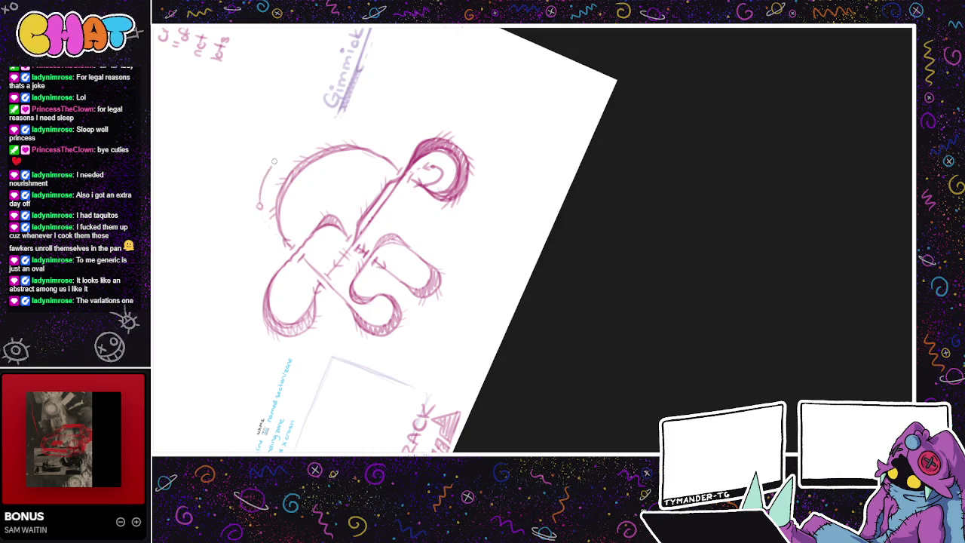
Step: Draw two curved arrows along the outside of the track's upper-left arc
mouse_move(260, 191)
mouse_down()
mouse_move(290, 150)
mouse_move(349, 129)
mouse_up()
key(ctrl+z)
drag(265, 177, 280, 155)
key(ctrl+z)
mouse_move(261, 198)
mouse_down()
mouse_move(280, 155)
mouse_move(339, 141)
mouse_up()
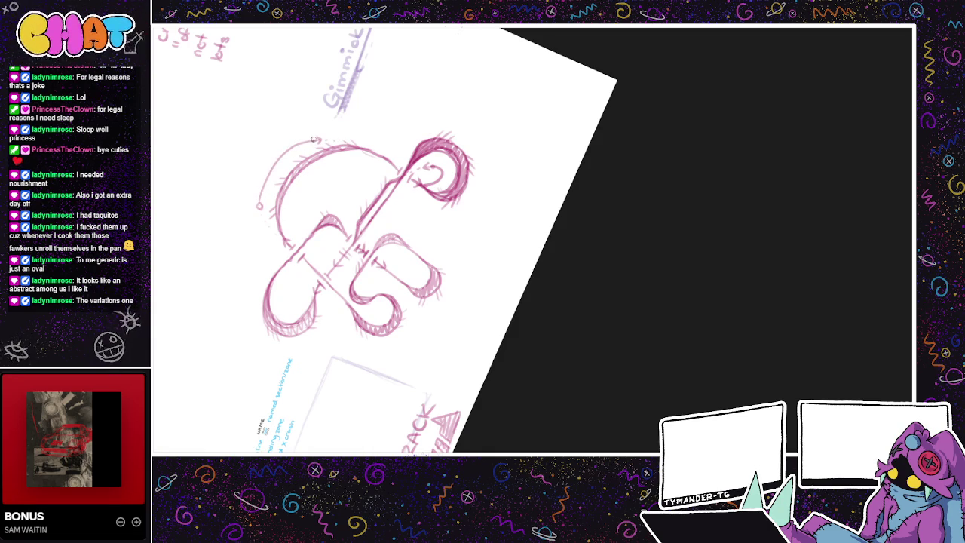
mouse_move(258, 203)
mouse_down()
mouse_move(257, 158)
mouse_move(287, 141)
mouse_up()
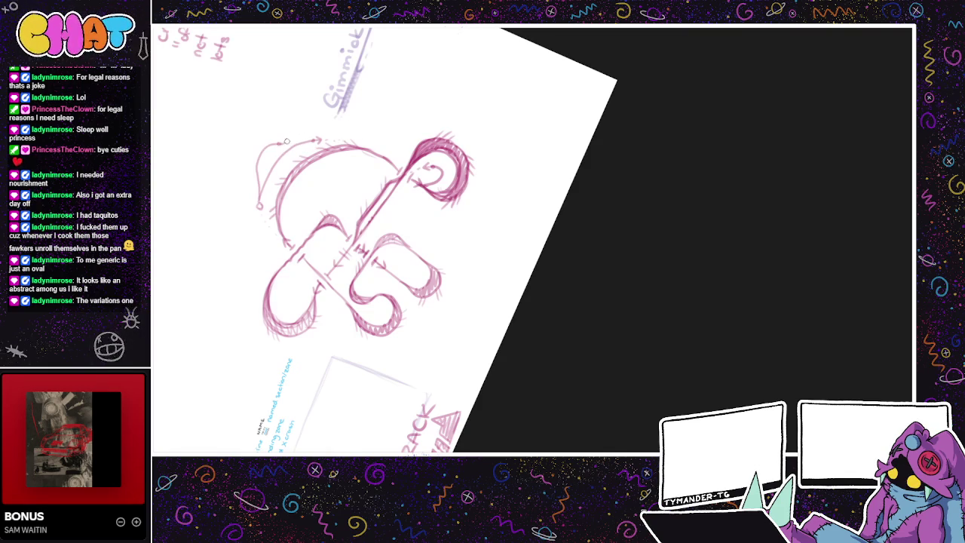
Step: Start a label left of the arrows, then undo those strokes
drag(319, 136, 318, 176)
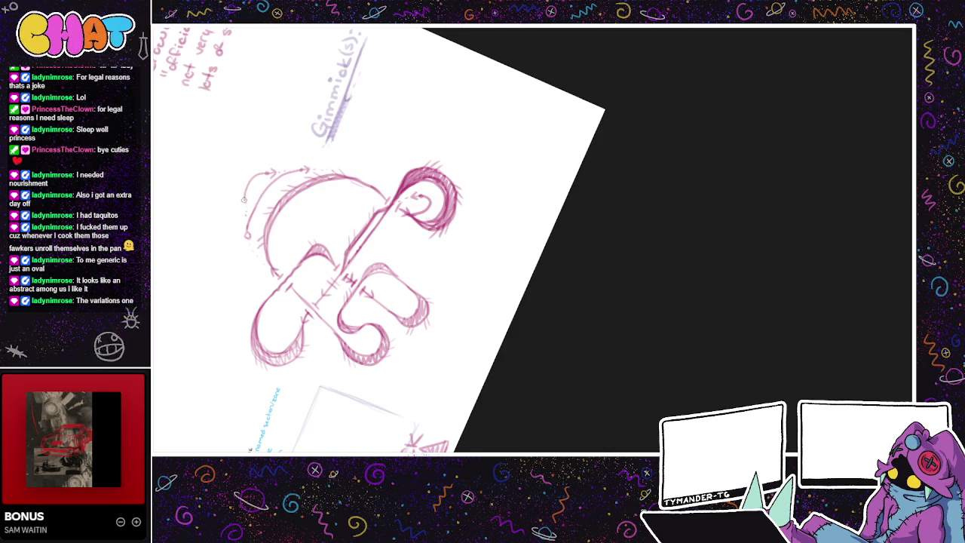
drag(243, 199, 374, 283)
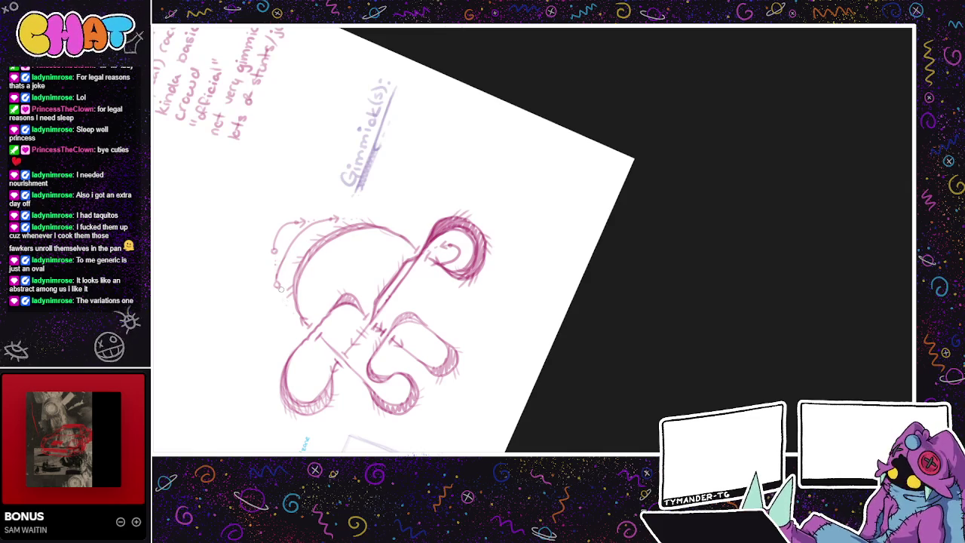
drag(368, 251, 401, 199)
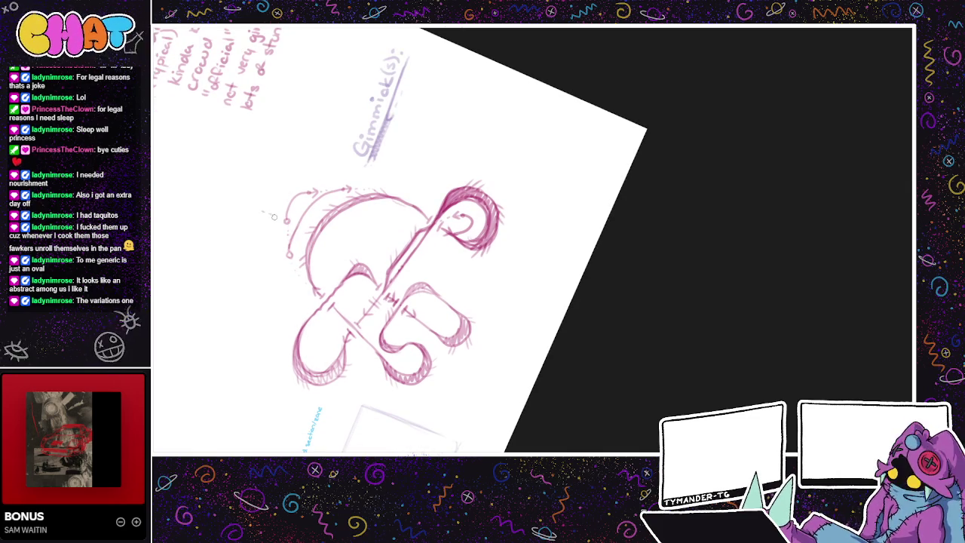
mouse_move(263, 204)
mouse_down()
mouse_move(277, 206)
mouse_move(274, 183)
mouse_move(275, 199)
mouse_move(296, 150)
mouse_up()
key(ctrl+z)
key(ctrl+z)
key(ctrl+z)
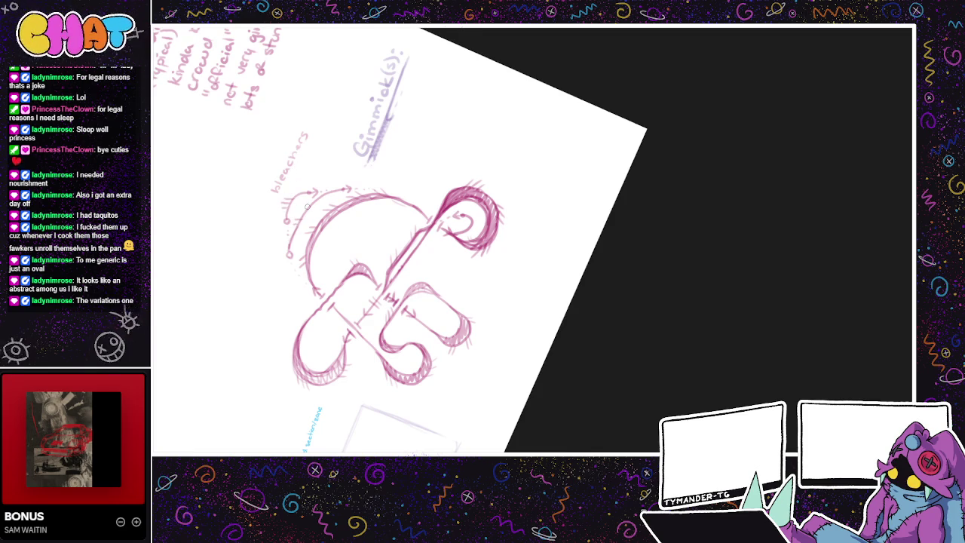
Step: Scroll around the sheet to review the 'bleachers' label beside the upper-left arrows
scroll(297, 221, up, 1)
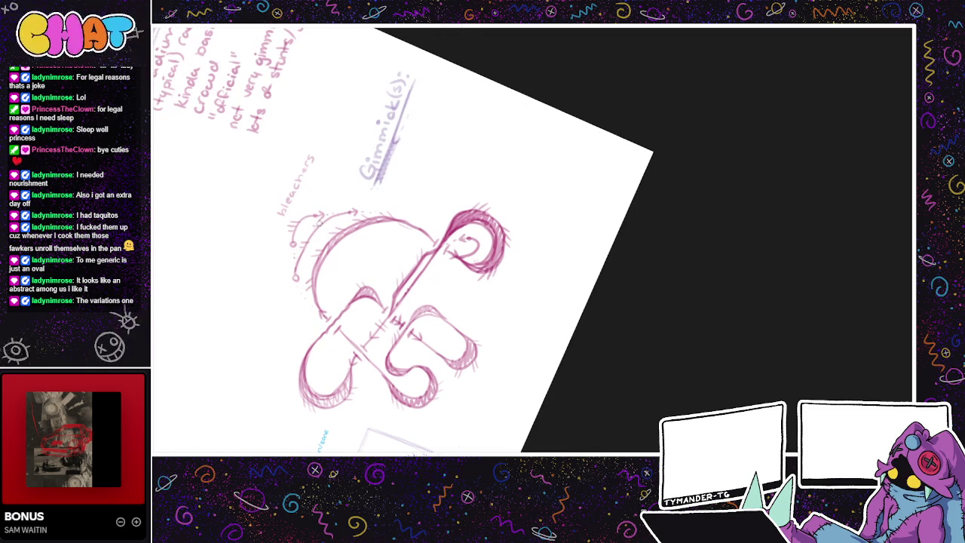
scroll(463, 226, right, 2)
scroll(422, 317, right, 2)
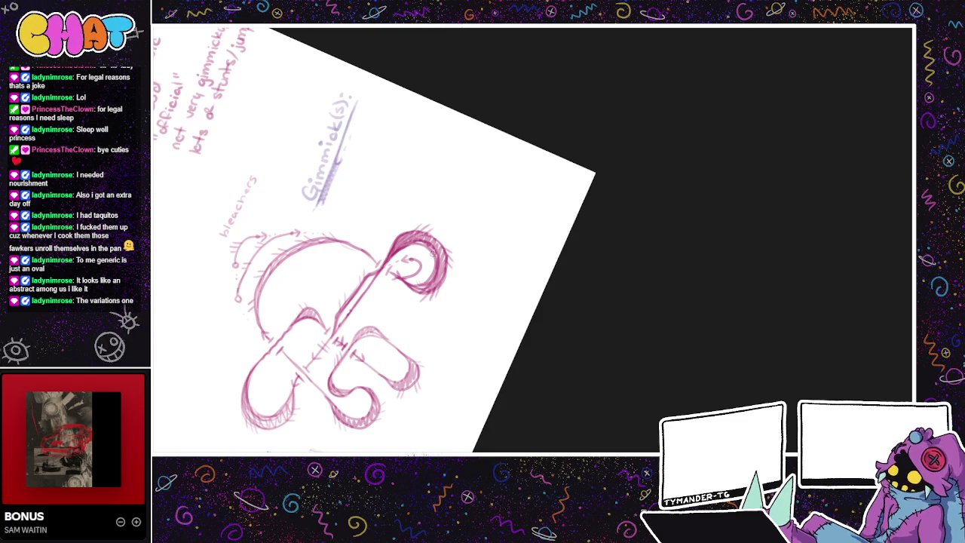
scroll(413, 261, down, 2)
scroll(413, 261, left, 2)
scroll(422, 309, left, 2)
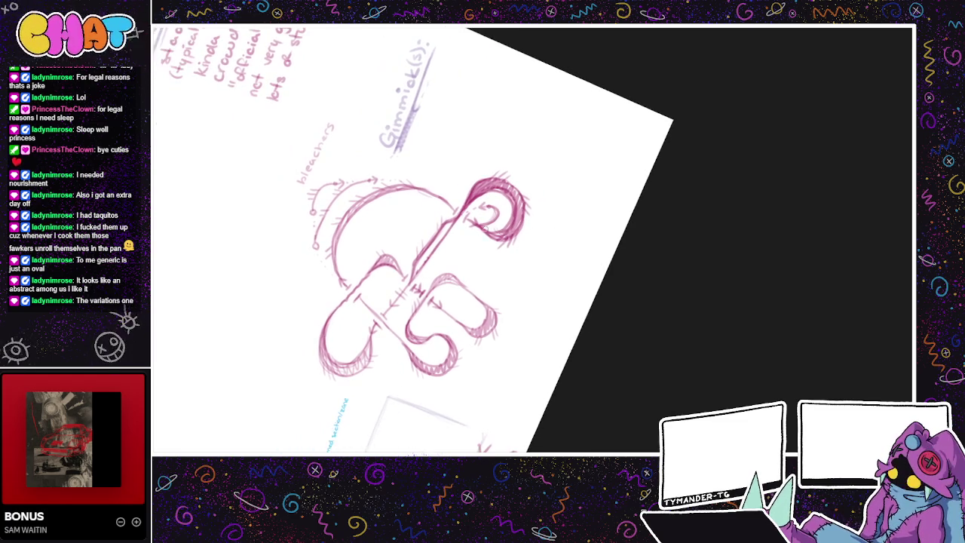
scroll(392, 324, down, 2)
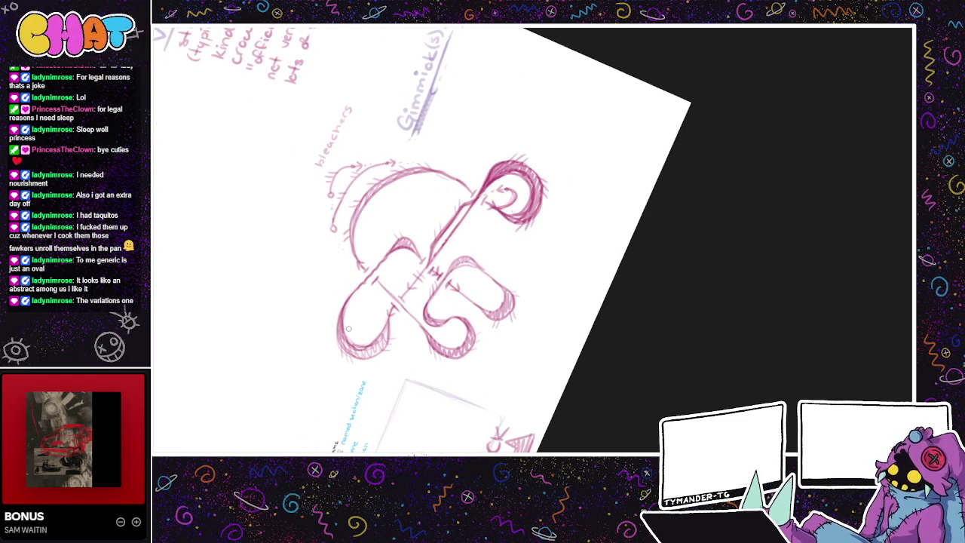
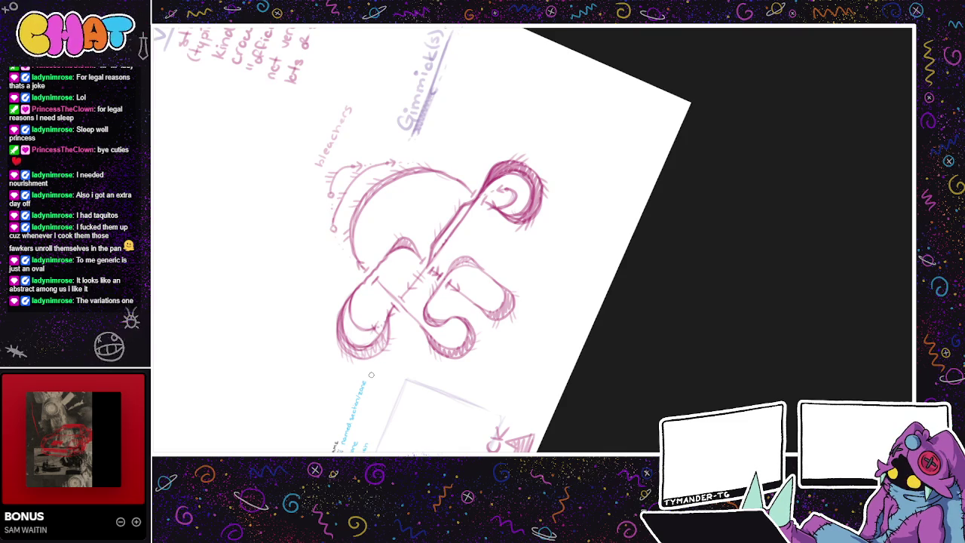
Step: Zoom in, pan and tilt the view to frame the track sketch's right lobe
scroll(371, 375, up, 3)
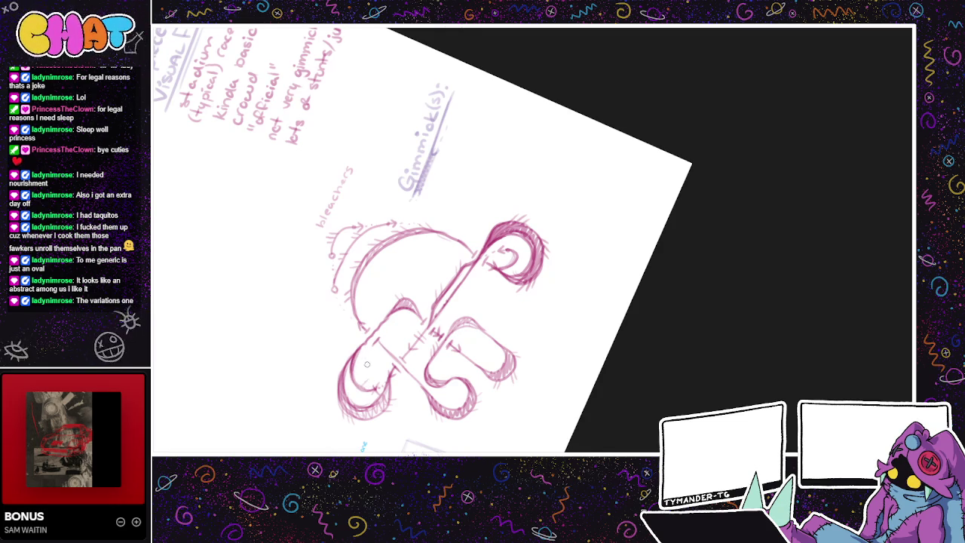
drag(428, 331, 448, 294)
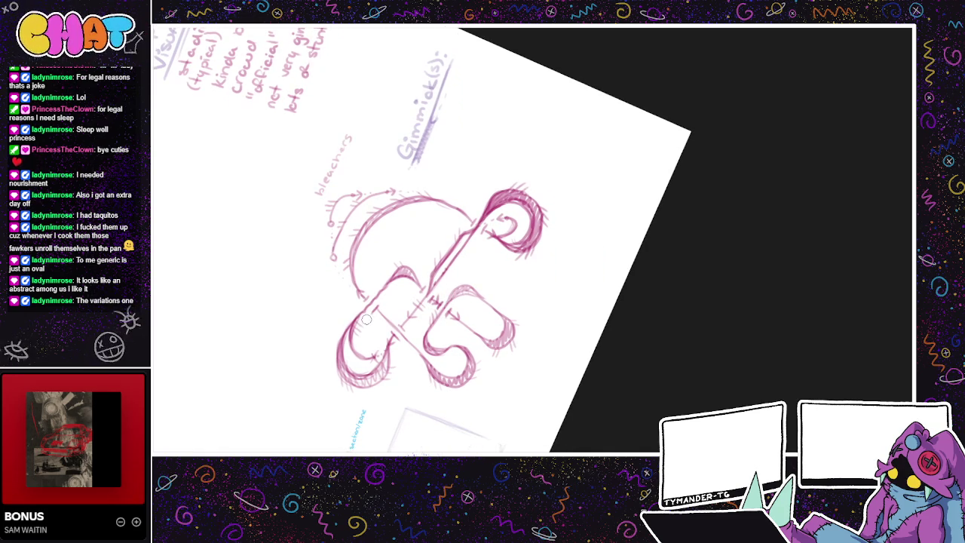
drag(493, 325, 422, 332)
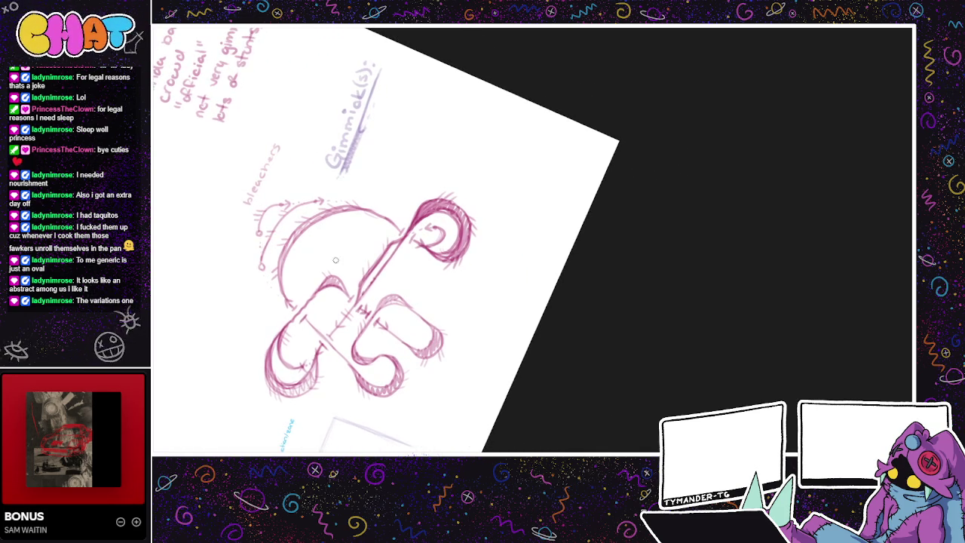
drag(385, 279, 358, 279)
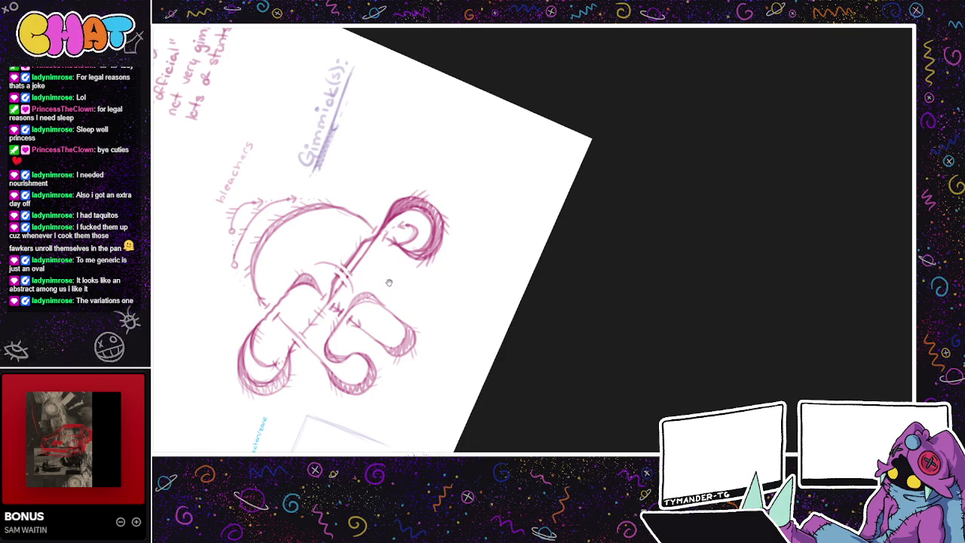
scroll(389, 279, up, 1)
scroll(359, 277, up, 1)
scroll(332, 285, up, 1)
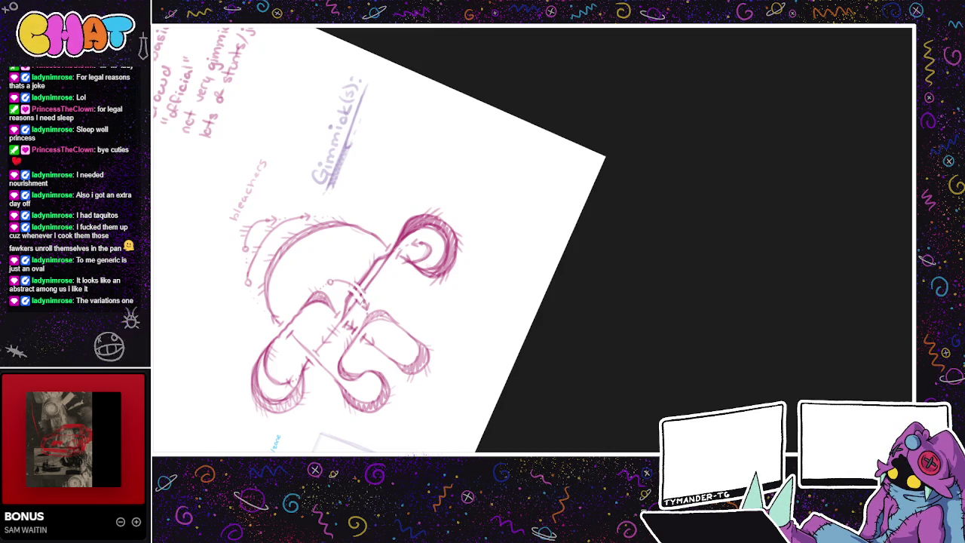
drag(378, 294, 368, 254)
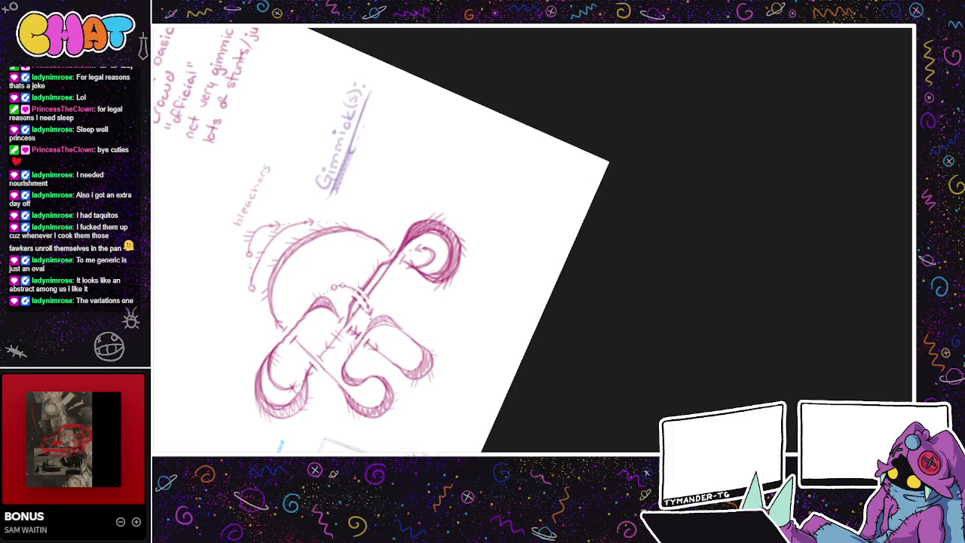
drag(425, 320, 434, 295)
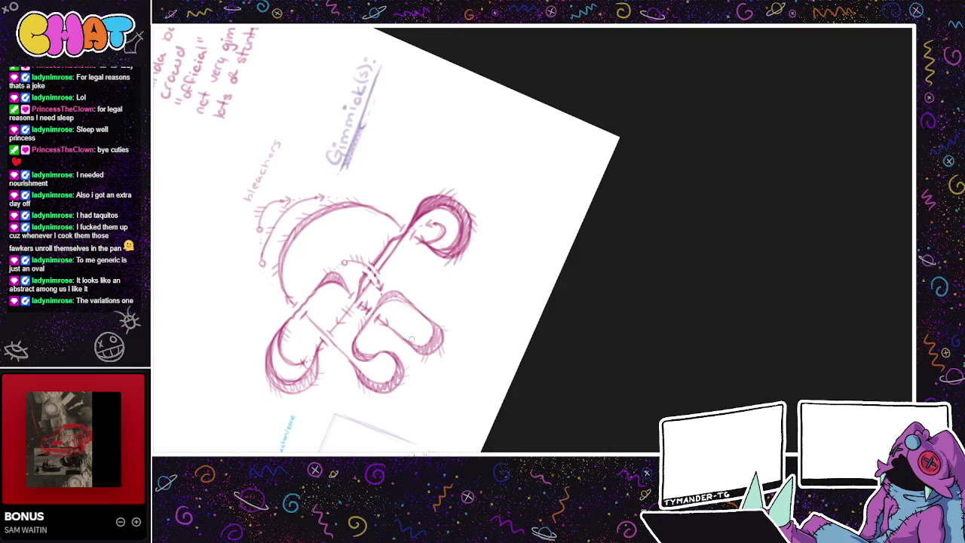
Step: Sketch the curved arrow from the small circle into the right lobe, undoing a misdrawn arc
drag(435, 322, 430, 336)
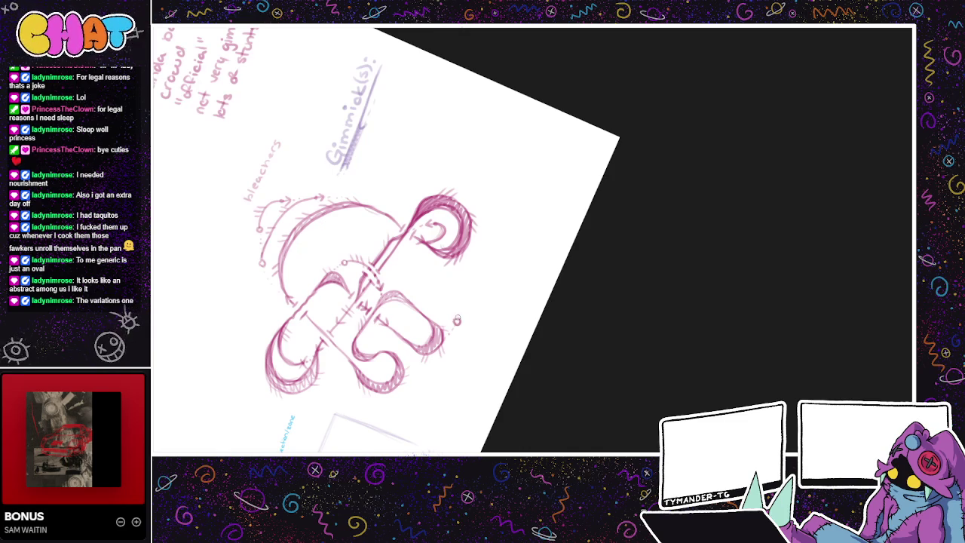
drag(440, 307, 460, 319)
mouse_move(462, 317)
mouse_down()
mouse_move(436, 300)
mouse_move(409, 329)
mouse_up()
key(ctrl+z)
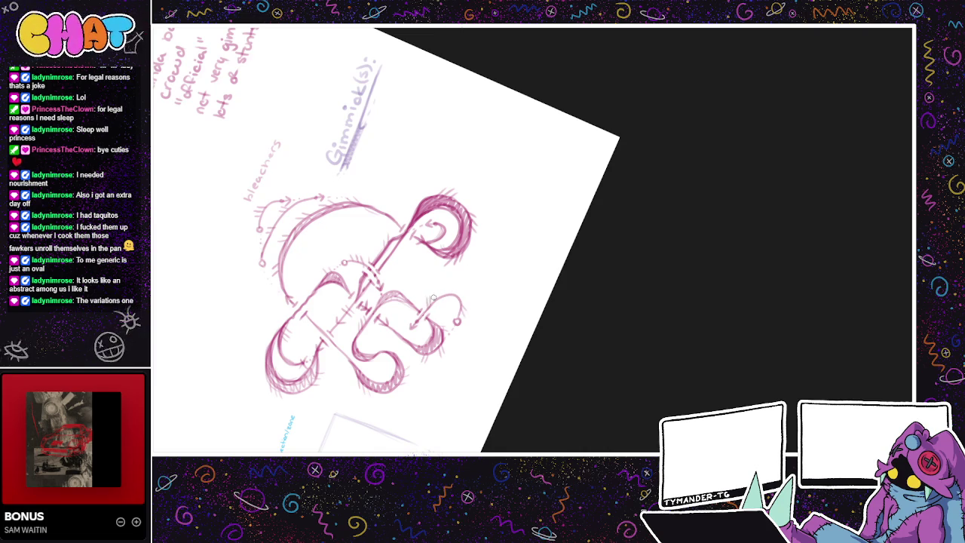
Step: Pan and zoom the view around the sheet to review the track sketch
drag(477, 285, 490, 276)
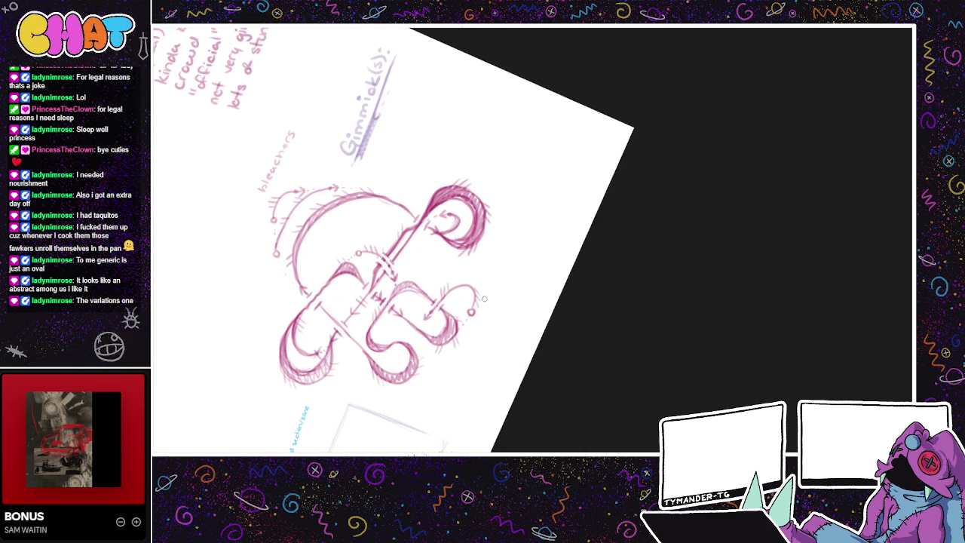
drag(433, 320, 435, 319)
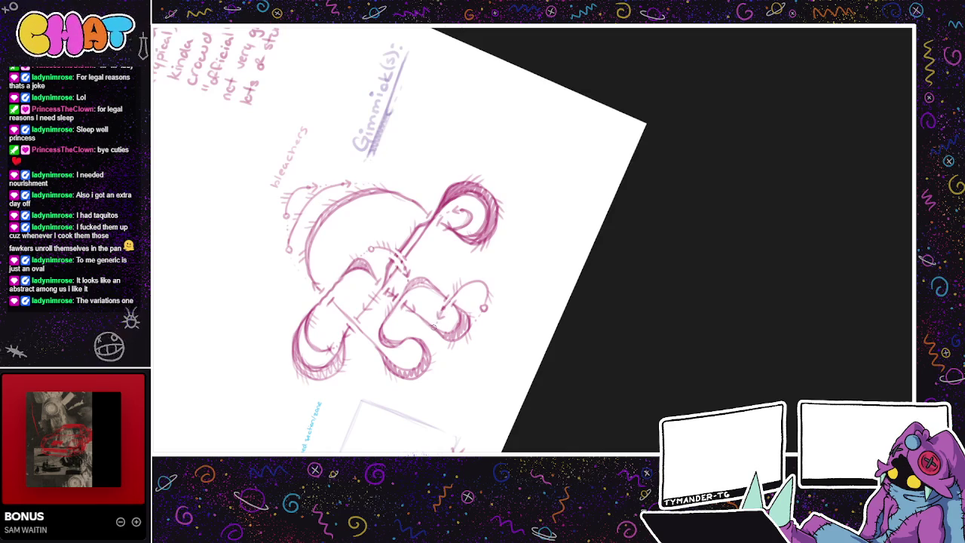
drag(439, 307, 432, 325)
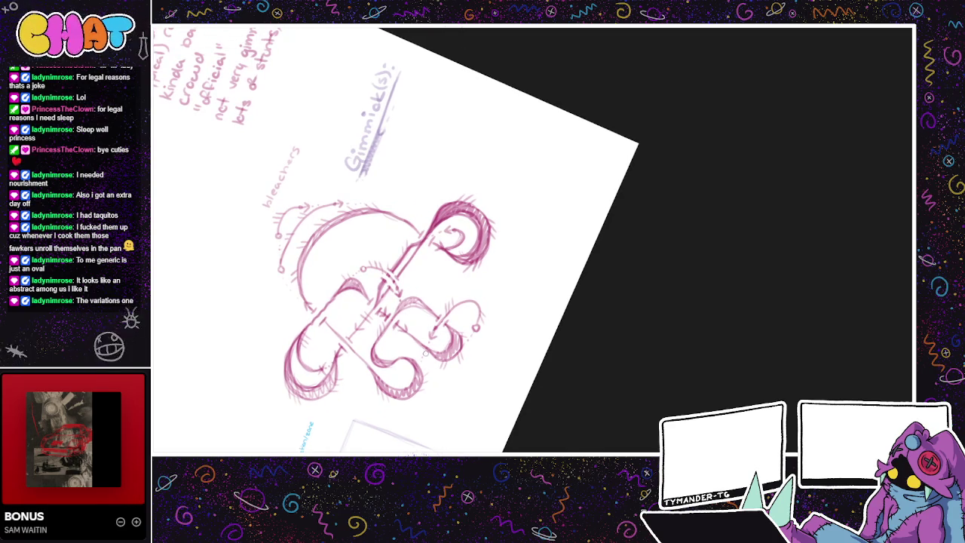
drag(436, 370, 428, 397)
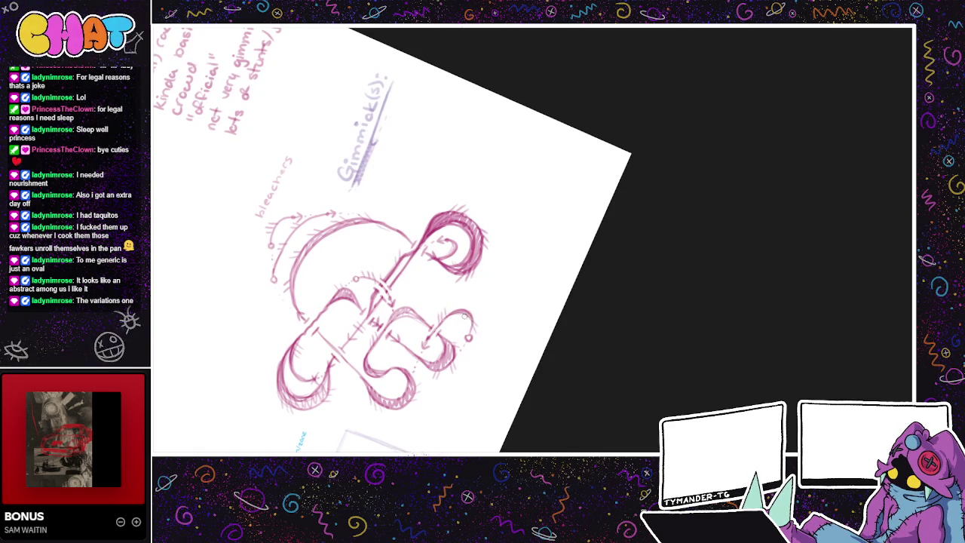
drag(482, 320, 498, 303)
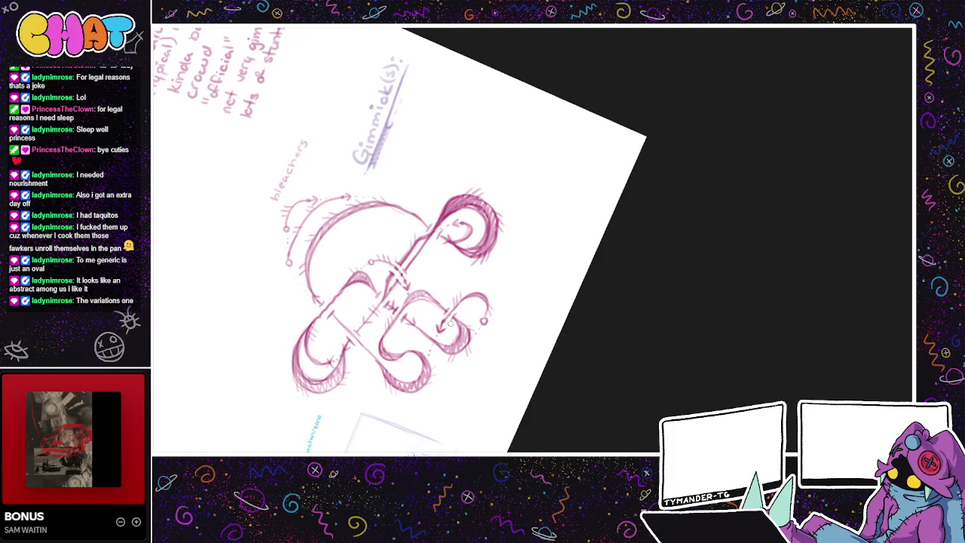
drag(470, 313, 485, 304)
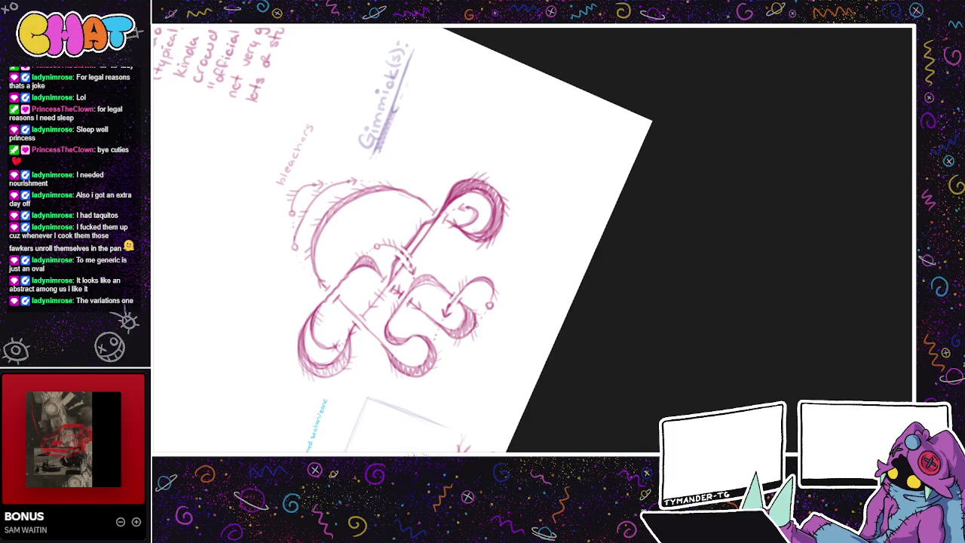
scroll(475, 326, down, 2)
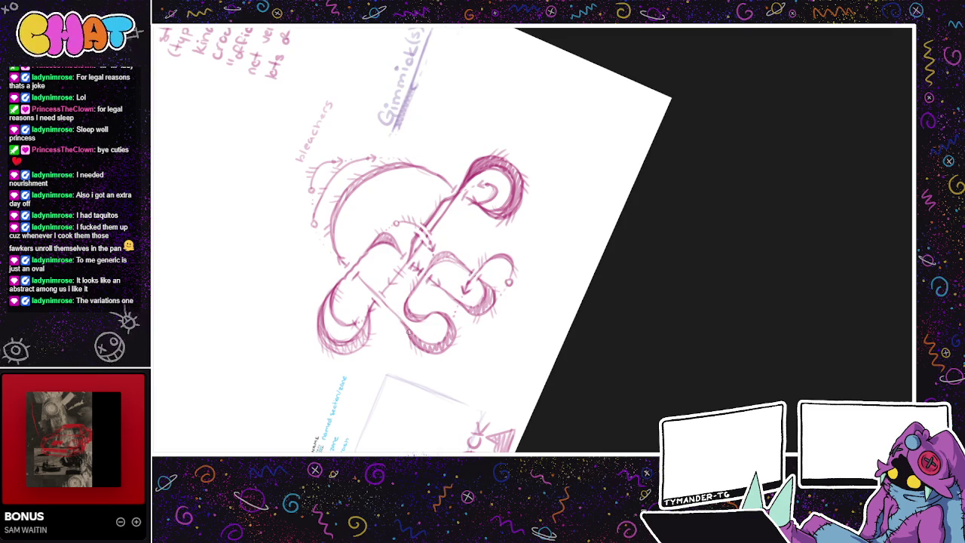
scroll(414, 330, up, 2)
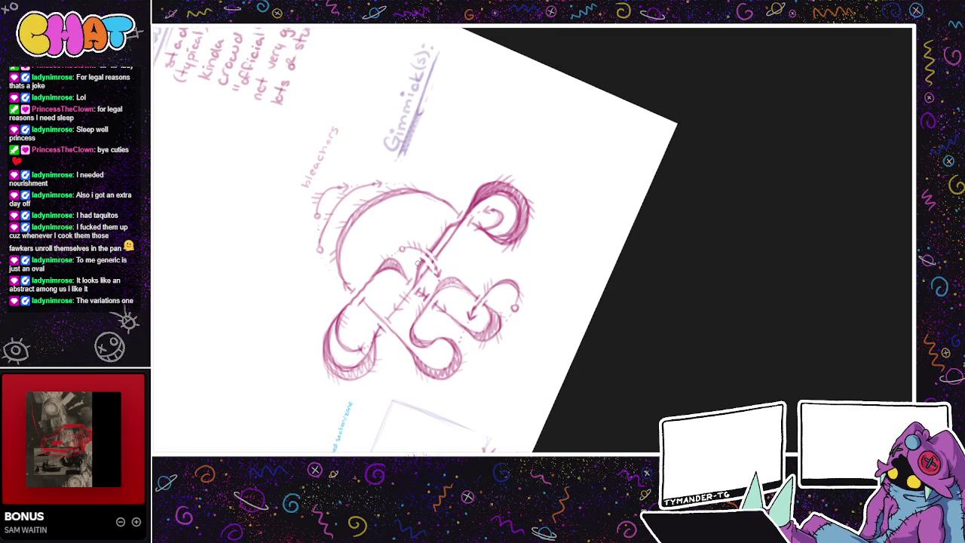
scroll(462, 302, up, 1)
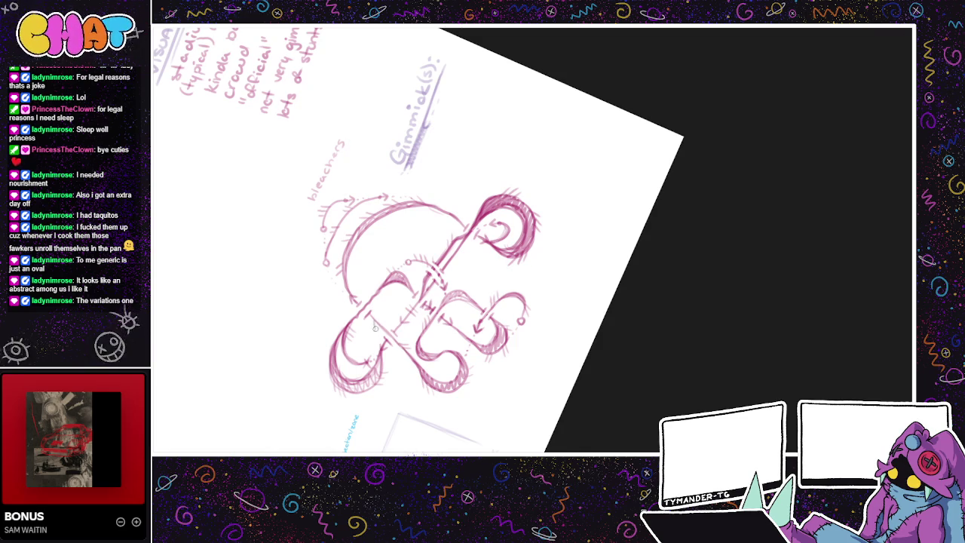
scroll(446, 401, up, 3)
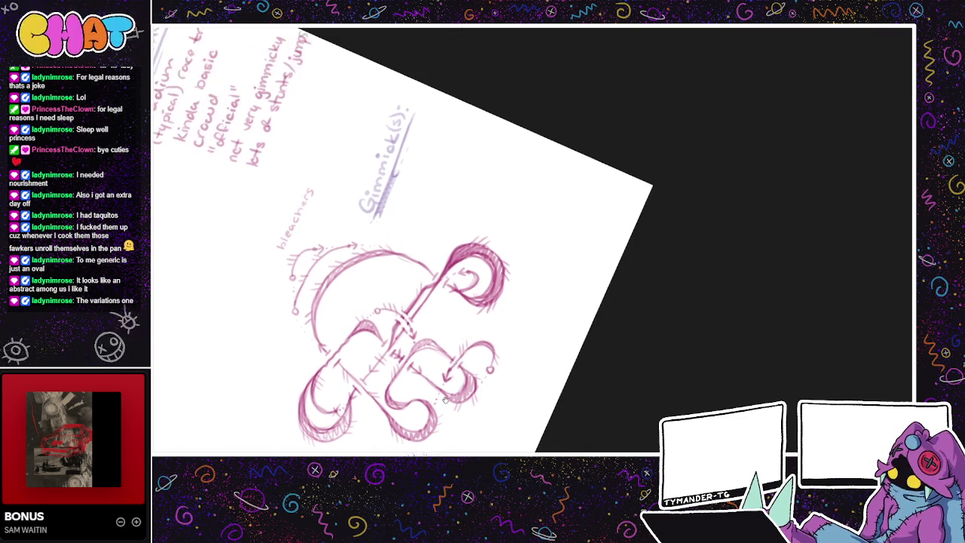
drag(491, 371, 462, 389)
mouse_move(532, 318)
mouse_down()
mouse_move(571, 259)
mouse_move(607, 330)
mouse_move(515, 306)
mouse_move(447, 310)
mouse_up()
Step: Reset the view rotation to upright, reframe the sheet, and discard two trial straight lines
key(5)
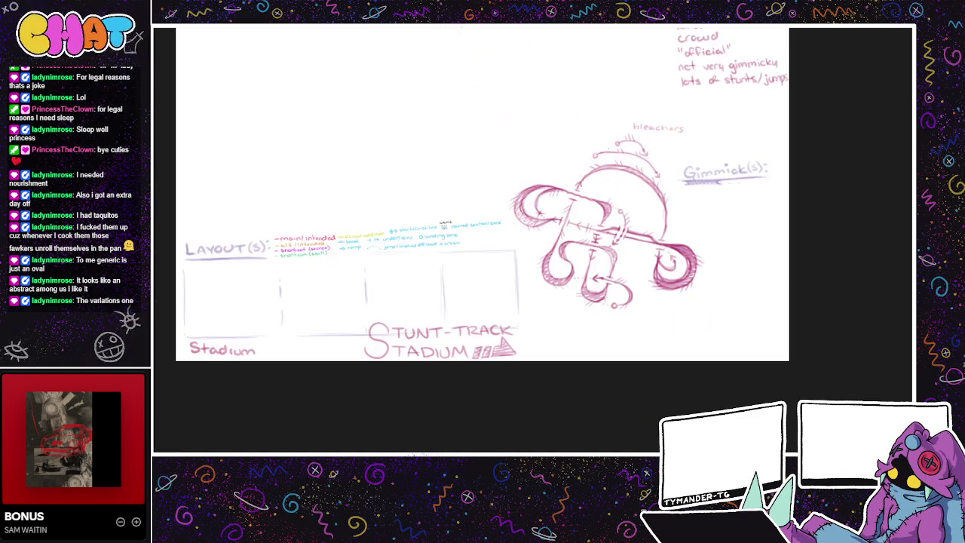
drag(663, 195, 663, 316)
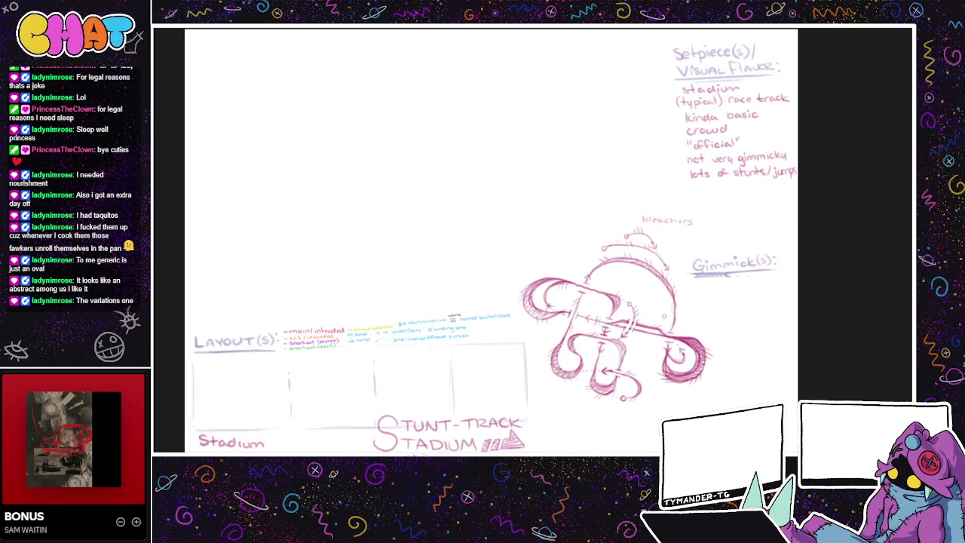
drag(571, 186, 625, 201)
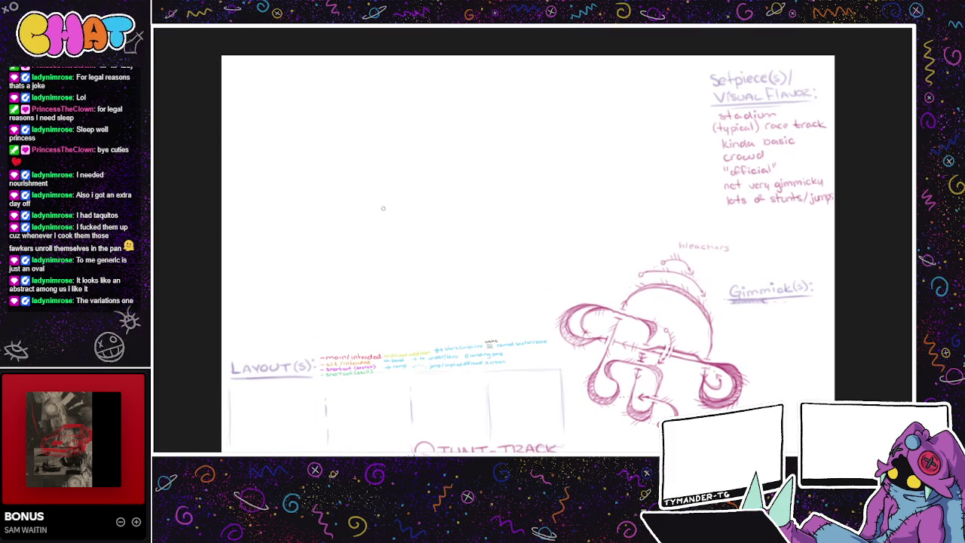
drag(520, 265, 445, 249)
drag(328, 370, 450, 236)
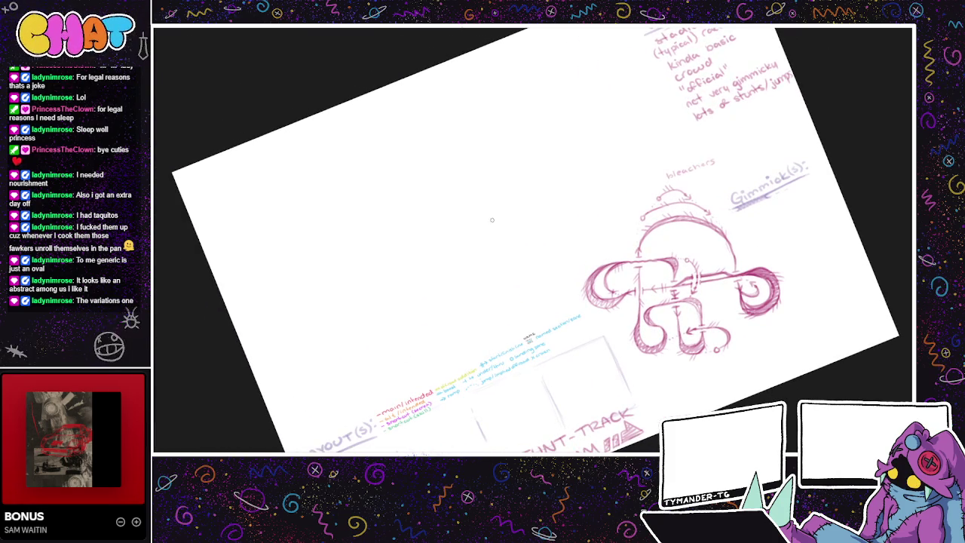
drag(570, 210, 400, 256)
key(ctrl+z)
drag(546, 200, 451, 232)
key(ctrl+z)
drag(473, 276, 329, 276)
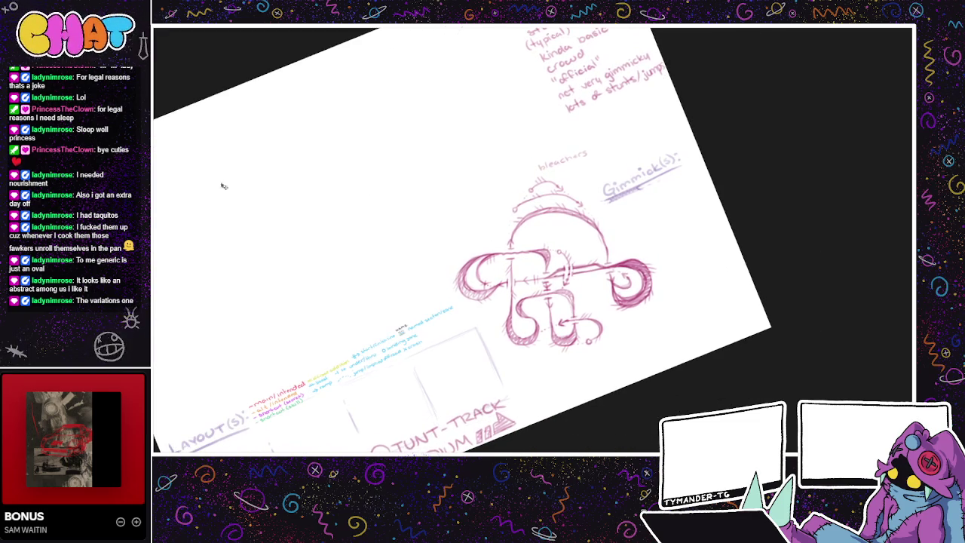
Step: Lasso the track sketch, scale it down slightly and move it lower, then deselect
drag(616, 328, 617, 335)
drag(598, 164, 468, 307)
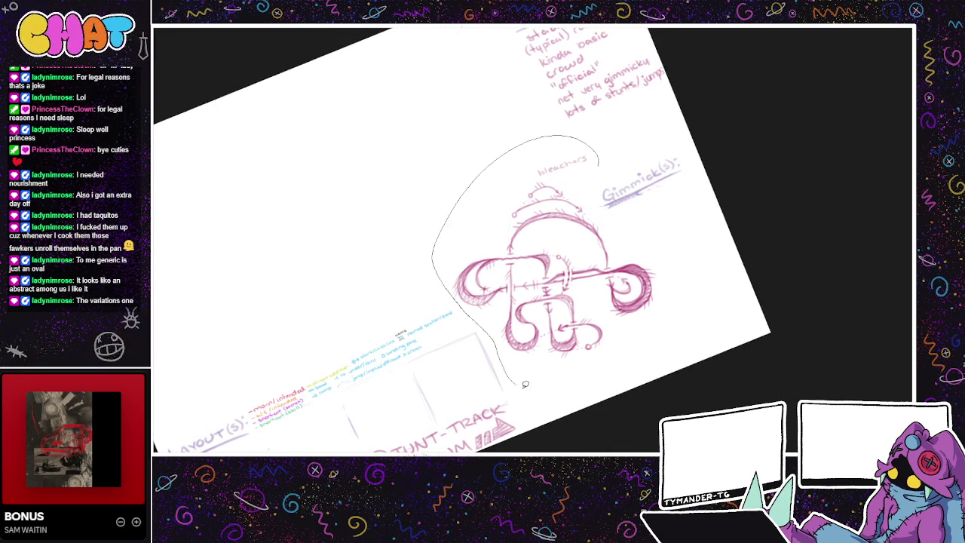
drag(467, 307, 603, 218)
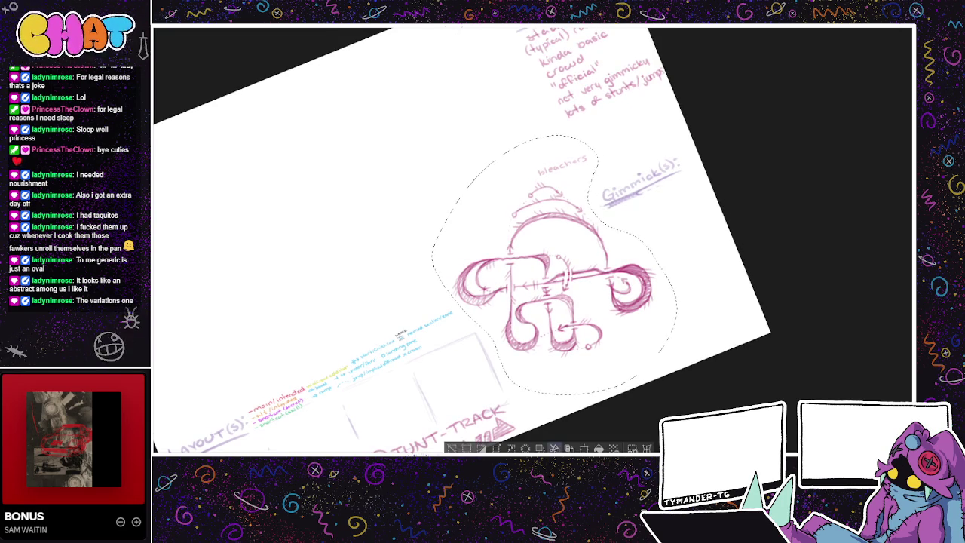
key(ctrl+t)
mouse_move(603, 292)
mouse_down()
mouse_move(648, 322)
mouse_move(612, 340)
mouse_up()
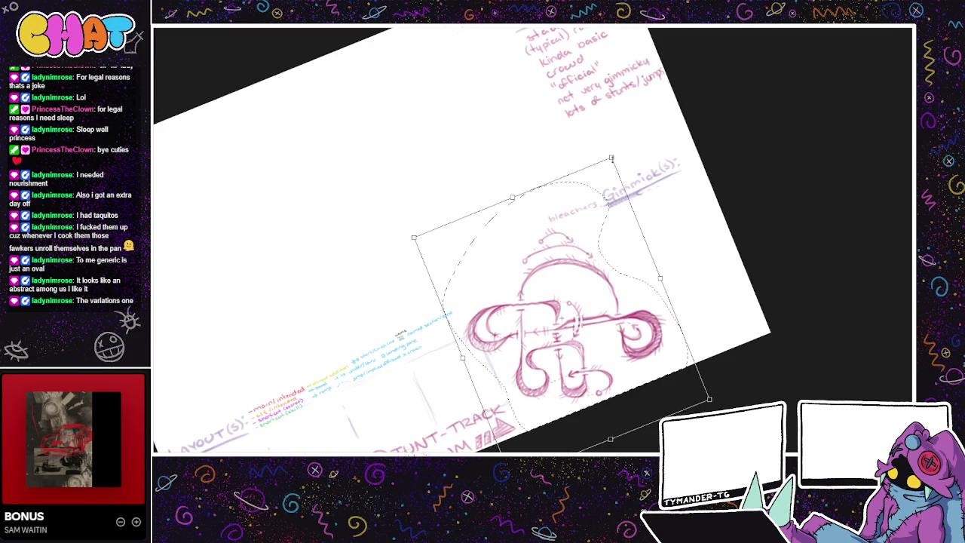
mouse_move(614, 340)
mouse_down()
mouse_move(592, 295)
mouse_move(580, 308)
mouse_up()
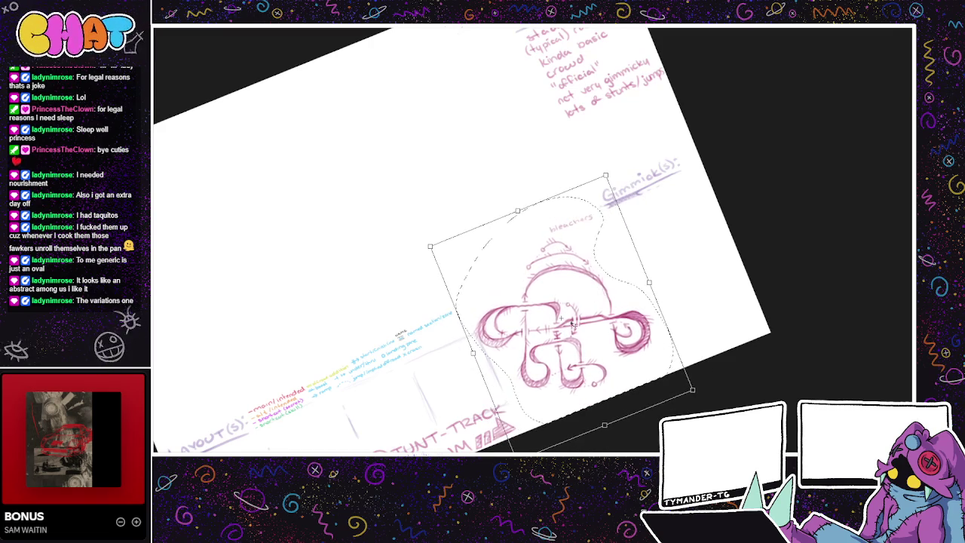
key(Return)
key(ctrl+d)
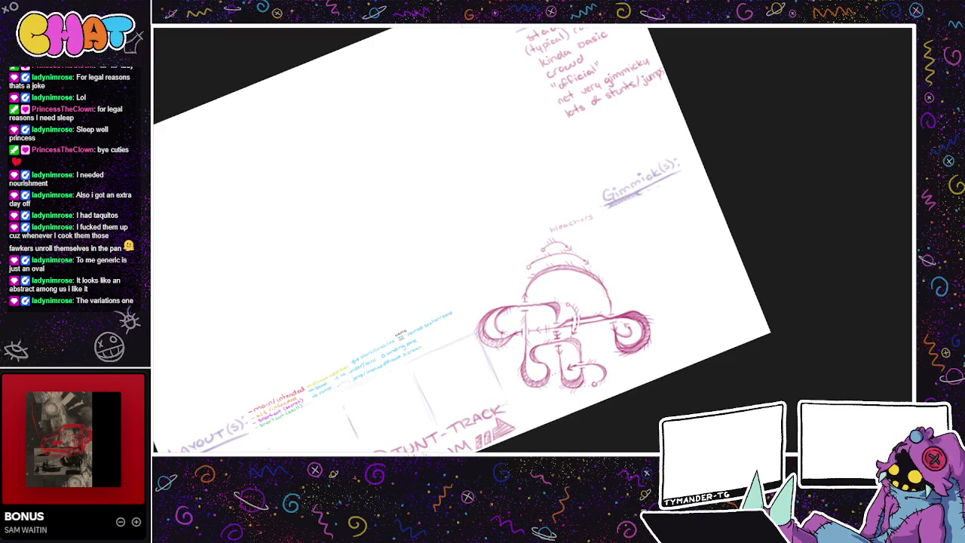
drag(422, 192, 498, 214)
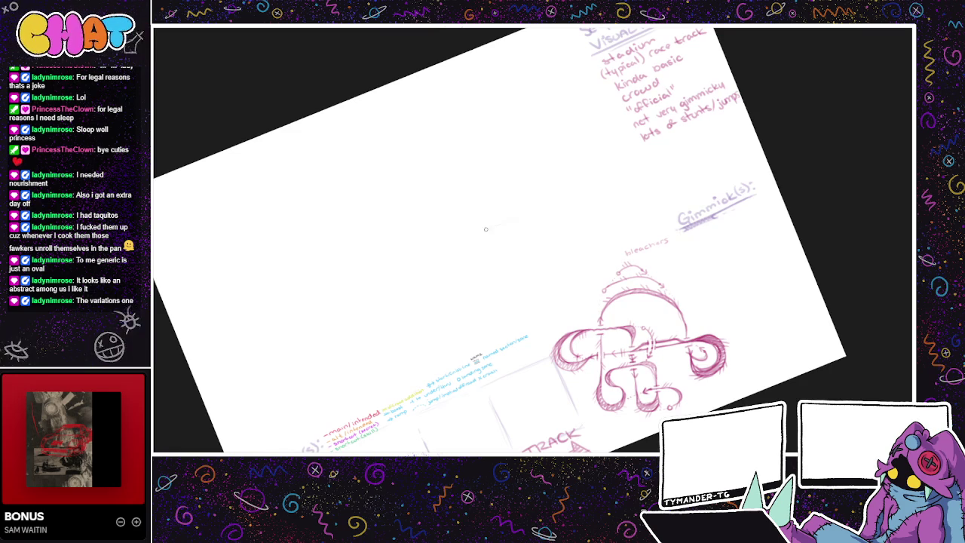
Step: Draw and darken the long diagonal track rail in pink pencil
drag(503, 230, 447, 244)
drag(502, 226, 448, 241)
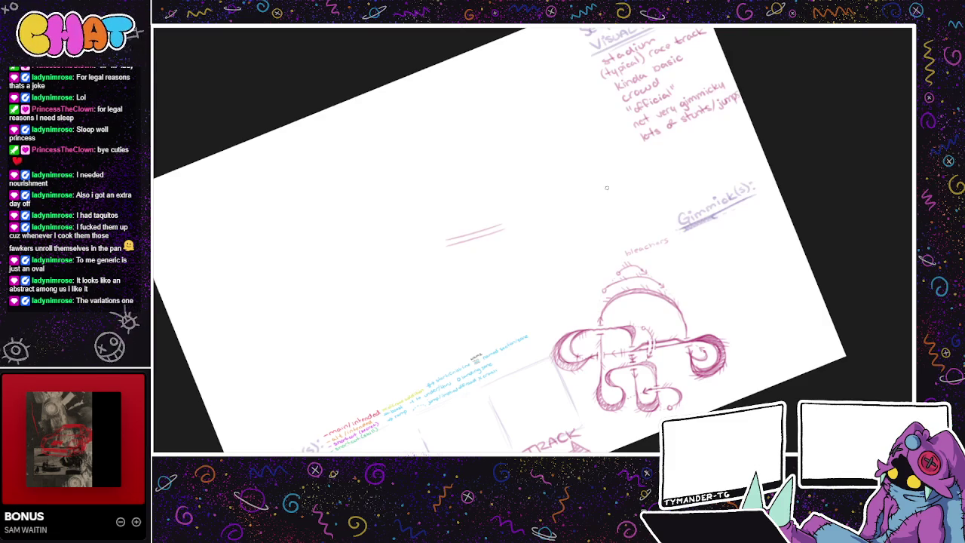
mouse_move(487, 232)
mouse_down()
mouse_move(532, 220)
mouse_move(464, 240)
mouse_move(540, 219)
mouse_move(407, 256)
mouse_up()
drag(455, 238, 407, 249)
mouse_move(403, 245)
mouse_down()
mouse_move(416, 252)
mouse_move(424, 242)
mouse_up()
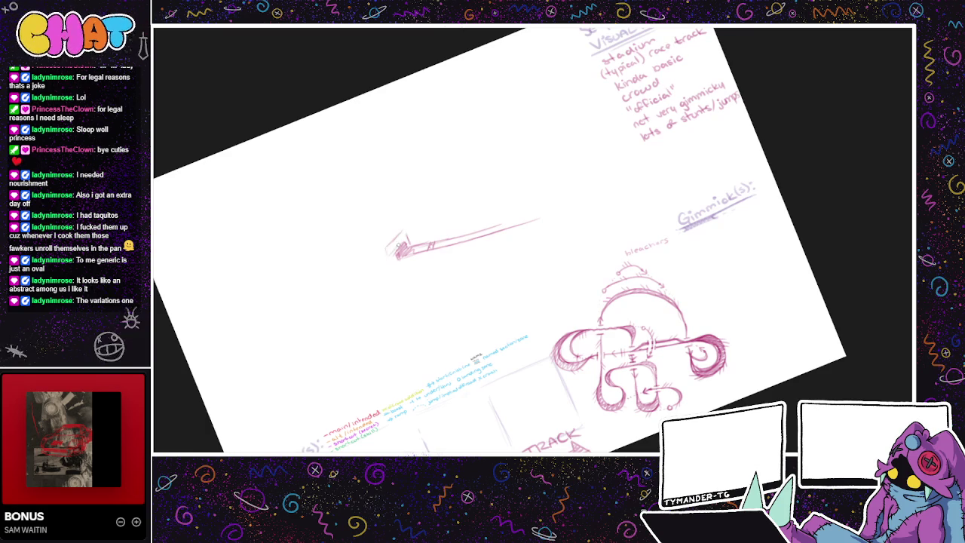
Step: Sketch a hatched ramp block with a capped top at the rail's left end
drag(404, 225, 407, 238)
drag(393, 260, 395, 265)
mouse_move(384, 248)
mouse_down()
mouse_move(414, 213)
mouse_move(401, 216)
mouse_up()
drag(375, 251, 402, 217)
drag(368, 253, 403, 214)
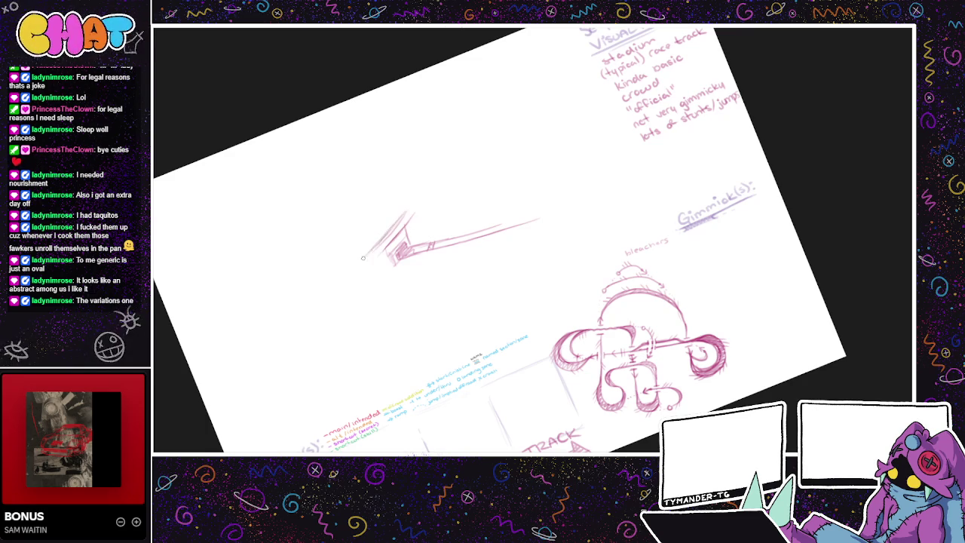
drag(365, 255, 416, 211)
drag(612, 242, 629, 230)
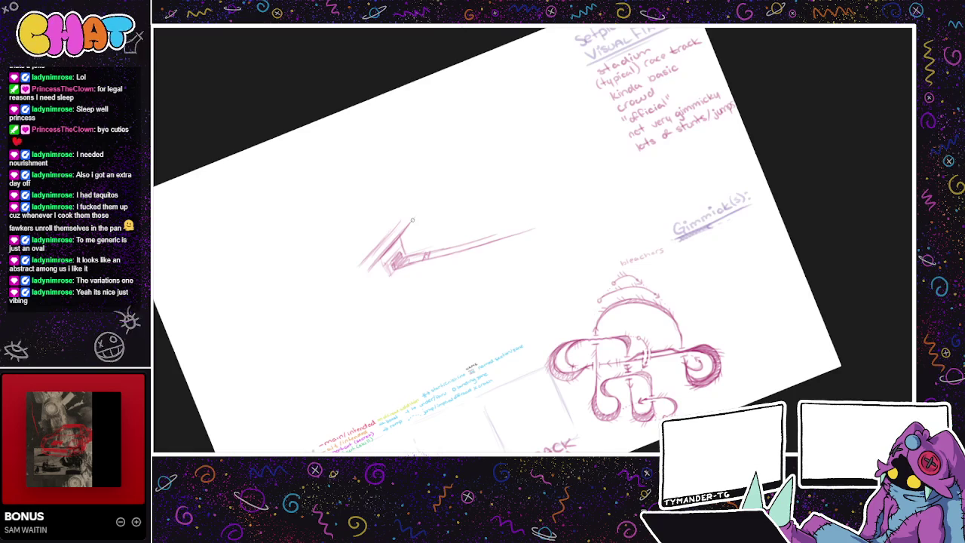
drag(417, 205, 399, 208)
mouse_move(407, 213)
mouse_down()
mouse_move(418, 204)
mouse_move(422, 213)
mouse_move(402, 220)
mouse_up()
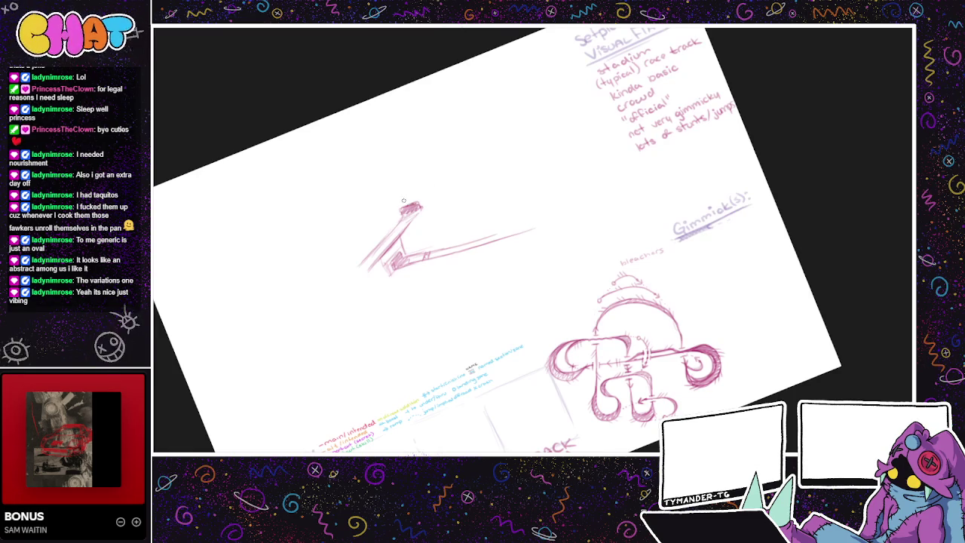
scroll(478, 226, up, 1)
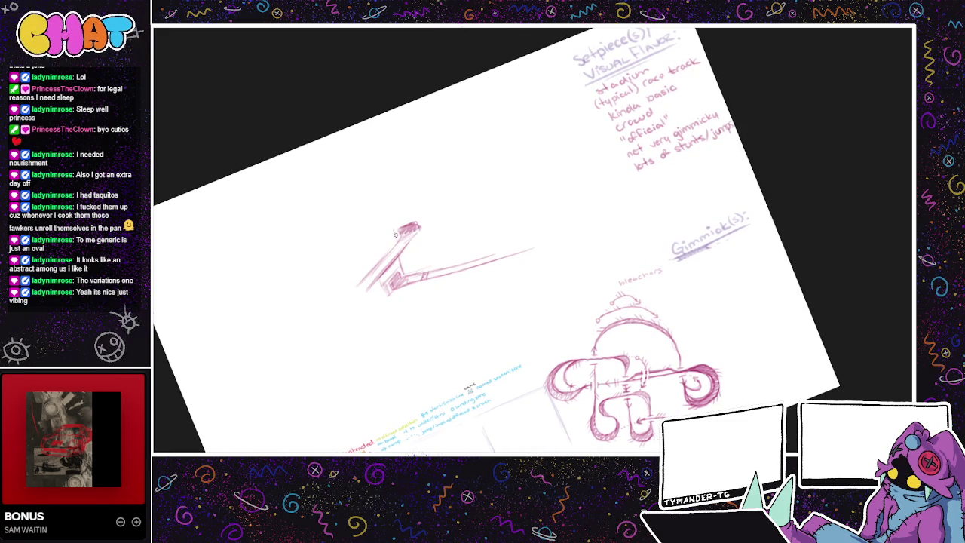
drag(401, 217, 428, 212)
Step: Curve the track down-left from the ramp cap into a loop, redrawing its left side
drag(366, 234, 388, 226)
drag(388, 226, 328, 249)
mouse_move(377, 230)
mouse_down()
mouse_move(327, 257)
mouse_move(313, 276)
mouse_move(339, 285)
mouse_move(310, 279)
mouse_up()
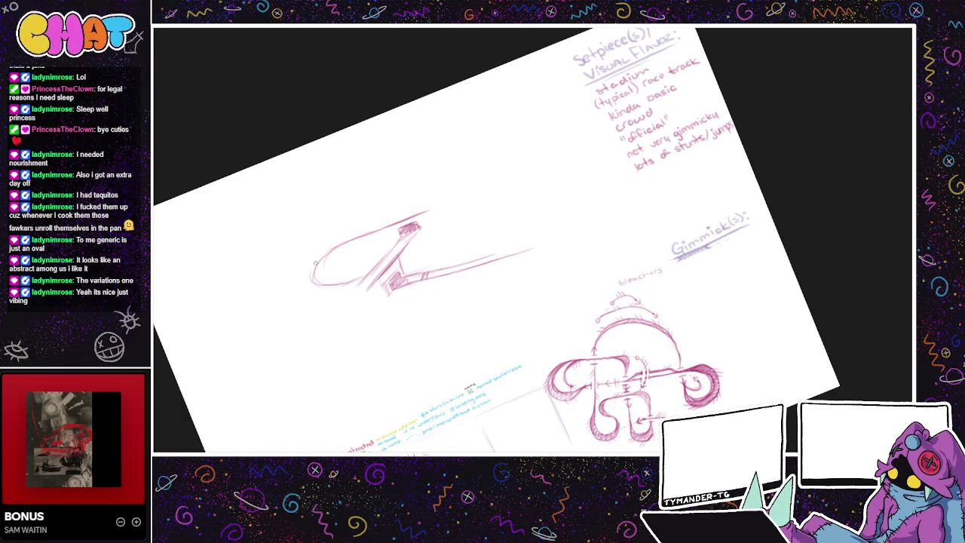
key(ctrl+z)
key(ctrl+z)
drag(312, 268, 328, 294)
mouse_move(335, 303)
mouse_down()
mouse_move(303, 309)
mouse_move(292, 269)
mouse_move(295, 280)
mouse_move(299, 243)
mouse_move(324, 234)
mouse_up()
key(ctrl+z)
key(ctrl+z)
key(ctrl+z)
key(ctrl+z)
drag(315, 306, 286, 251)
mouse_move(283, 286)
mouse_down()
mouse_move(301, 240)
mouse_move(456, 195)
mouse_up()
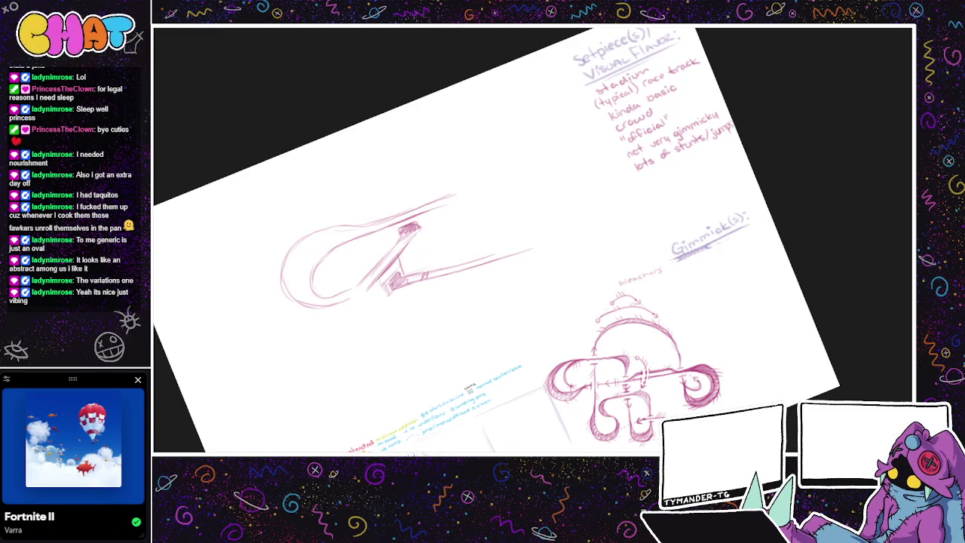
Step: Draw the track's upper edge running right and shade the ramp block's top
drag(746, 402, 823, 380)
drag(620, 382, 690, 408)
drag(543, 217, 575, 204)
mouse_move(531, 225)
mouse_down()
mouse_move(514, 234)
mouse_move(535, 221)
mouse_up()
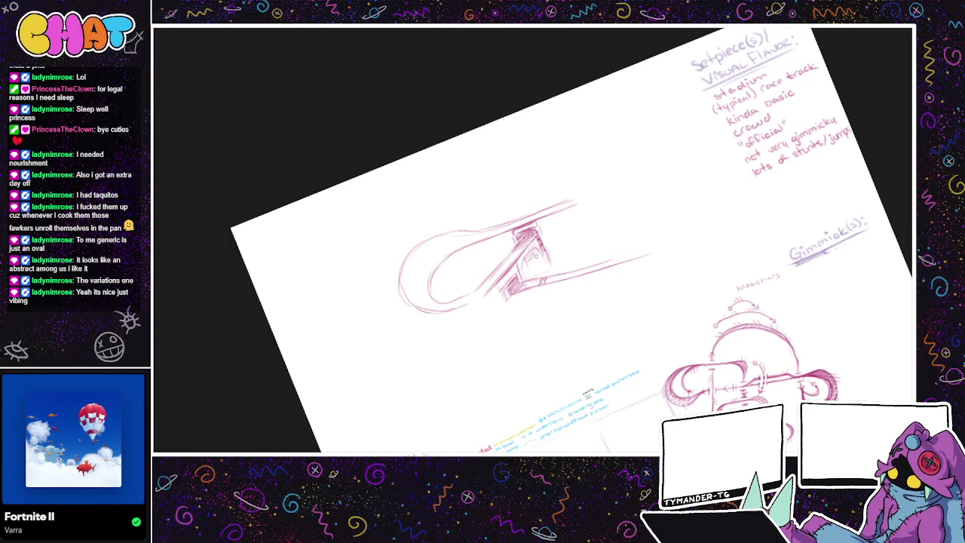
Step: Rotate the canvas and extend the track's upper edge further right
drag(542, 284, 554, 297)
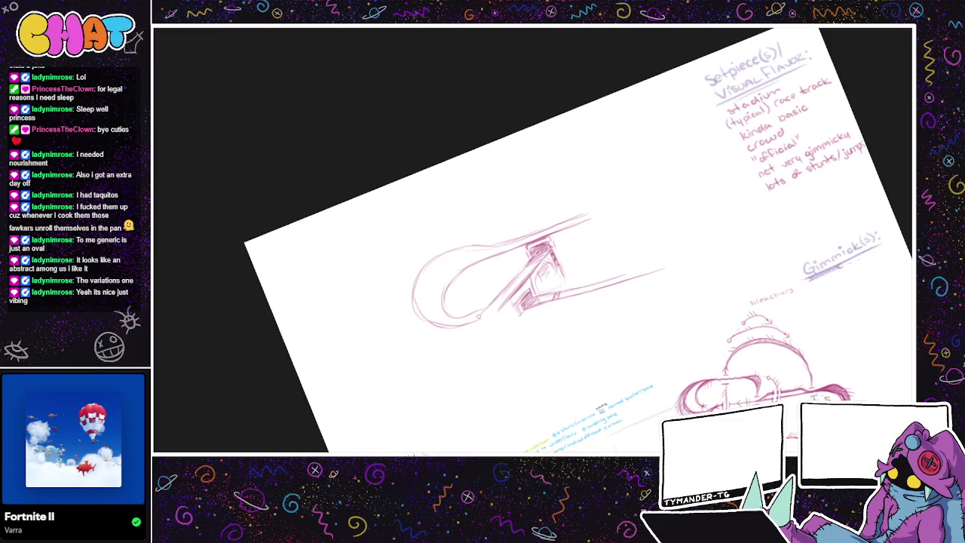
mouse_move(490, 328)
mouse_down()
mouse_move(577, 329)
mouse_move(605, 252)
mouse_move(595, 153)
mouse_up()
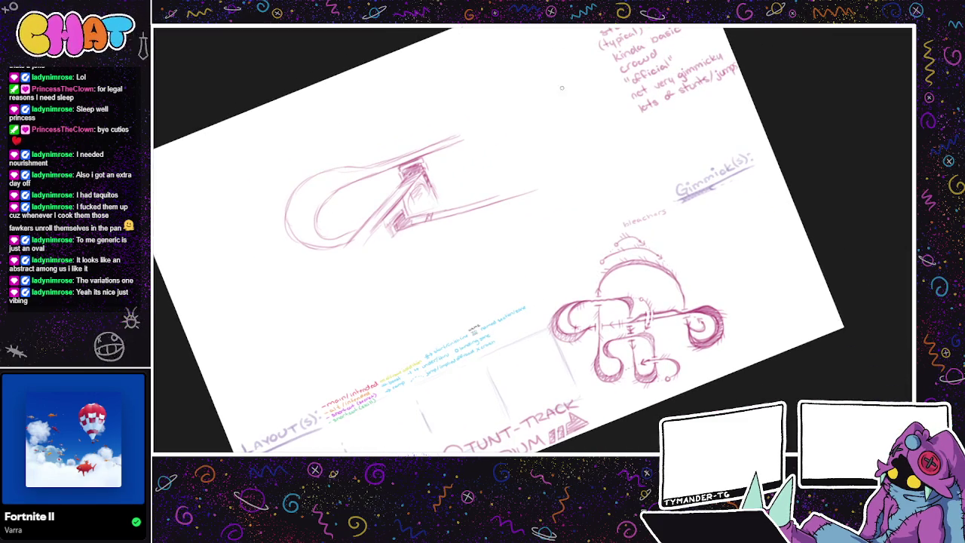
drag(457, 136, 506, 113)
key(ctrl+z)
mouse_move(457, 137)
mouse_down()
mouse_move(474, 121)
mouse_move(505, 126)
mouse_move(495, 179)
mouse_up()
Step: Bend the track's right end downward and add its inner right edge
mouse_move(458, 141)
mouse_down()
mouse_move(492, 131)
mouse_move(480, 192)
mouse_up()
key(ctrl+z)
key(ctrl+z)
key(ctrl+z)
mouse_move(468, 139)
mouse_down()
mouse_move(489, 136)
mouse_move(489, 195)
mouse_up()
drag(497, 159, 494, 195)
key(ctrl+z)
mouse_move(490, 140)
mouse_down()
mouse_move(482, 200)
mouse_move(494, 189)
mouse_move(481, 202)
mouse_move(499, 193)
mouse_up()
mouse_move(502, 157)
mouse_down()
mouse_move(499, 197)
mouse_move(482, 194)
mouse_up()
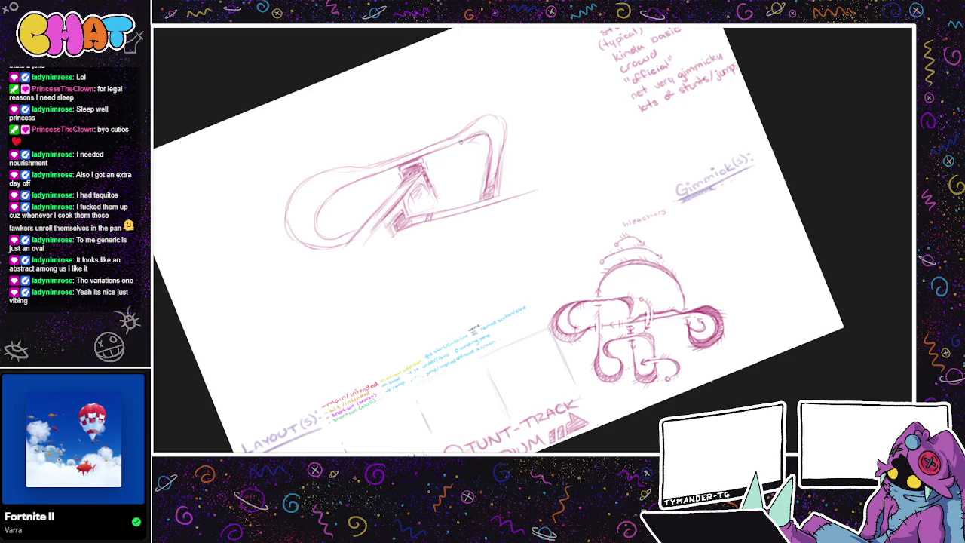
mouse_move(483, 143)
mouse_down()
mouse_move(479, 175)
mouse_move(594, 129)
mouse_up()
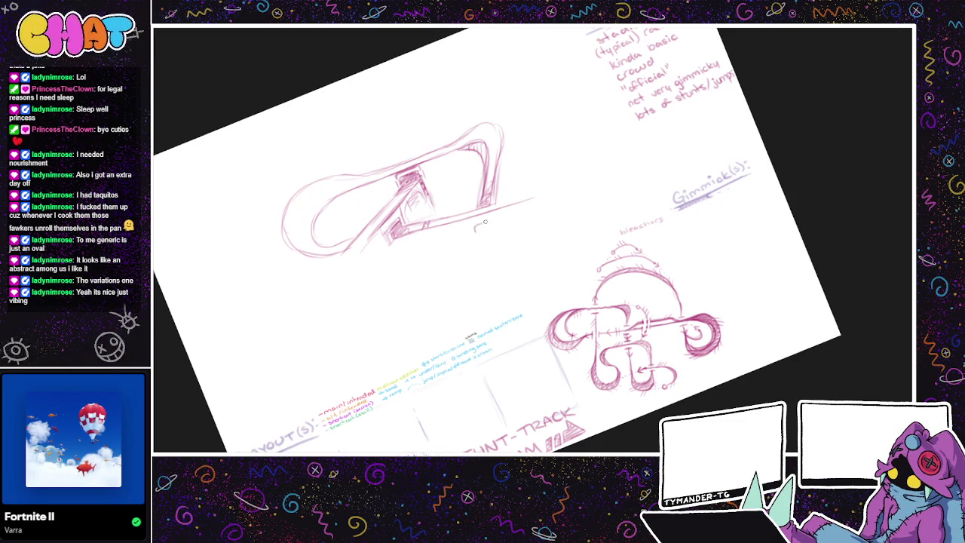
Step: Draw a hatched support block with posts and slanted lines below the track
drag(491, 227, 476, 229)
drag(486, 226, 470, 245)
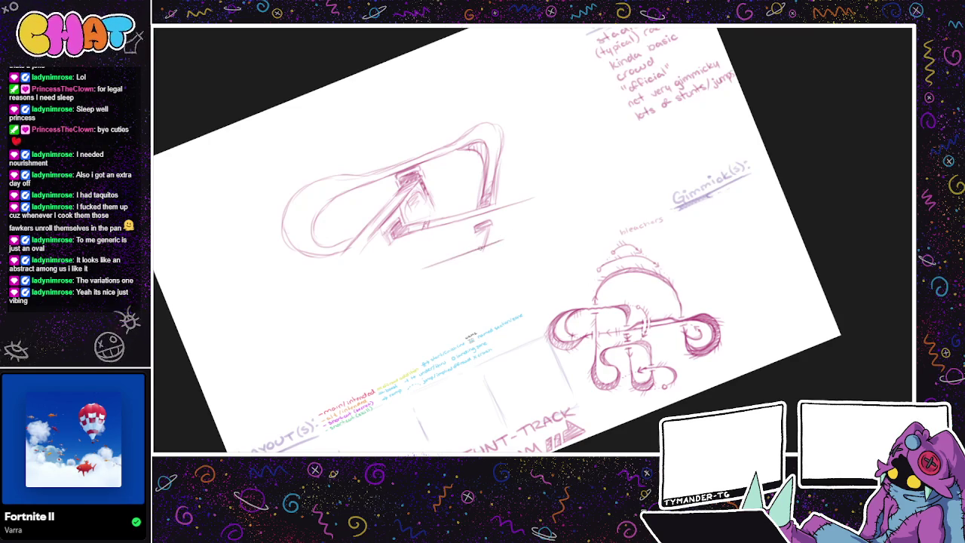
drag(501, 239, 425, 264)
mouse_move(498, 252)
mouse_down()
mouse_move(426, 276)
mouse_move(442, 268)
mouse_up()
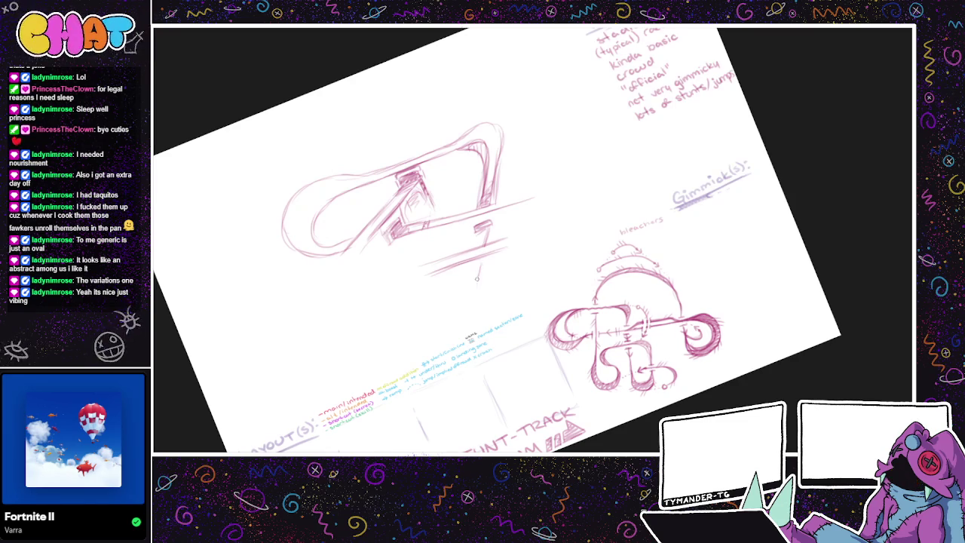
drag(483, 264, 467, 273)
mouse_move(479, 231)
mouse_down()
mouse_move(468, 249)
mouse_move(484, 246)
mouse_move(473, 239)
mouse_up()
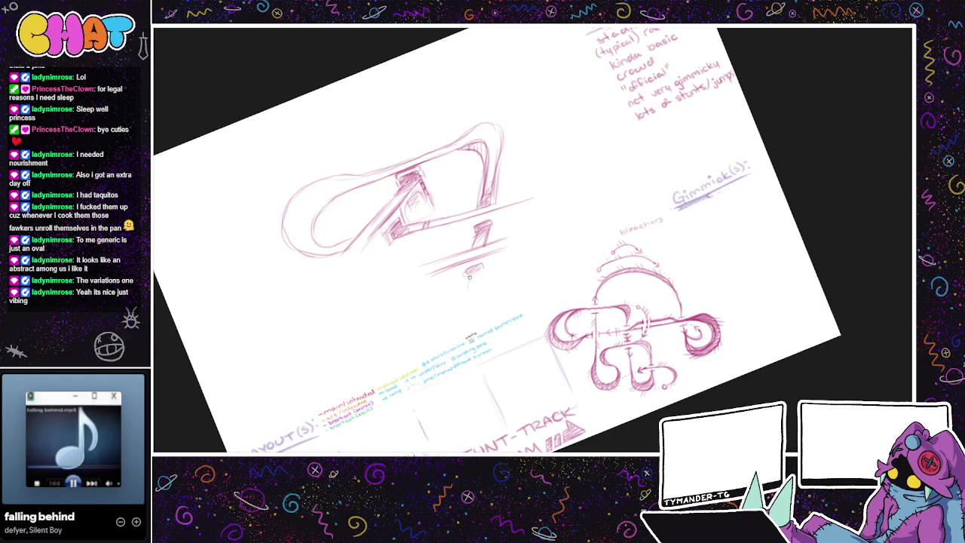
mouse_move(480, 270)
mouse_down()
mouse_move(482, 306)
mouse_move(506, 302)
mouse_move(518, 268)
mouse_up()
Step: Erase the stray U, shift the upper sketch up-left, and draw the darkened lower U track
mouse_move(517, 292)
mouse_down()
mouse_move(479, 280)
mouse_move(479, 302)
mouse_up()
drag(497, 259, 465, 241)
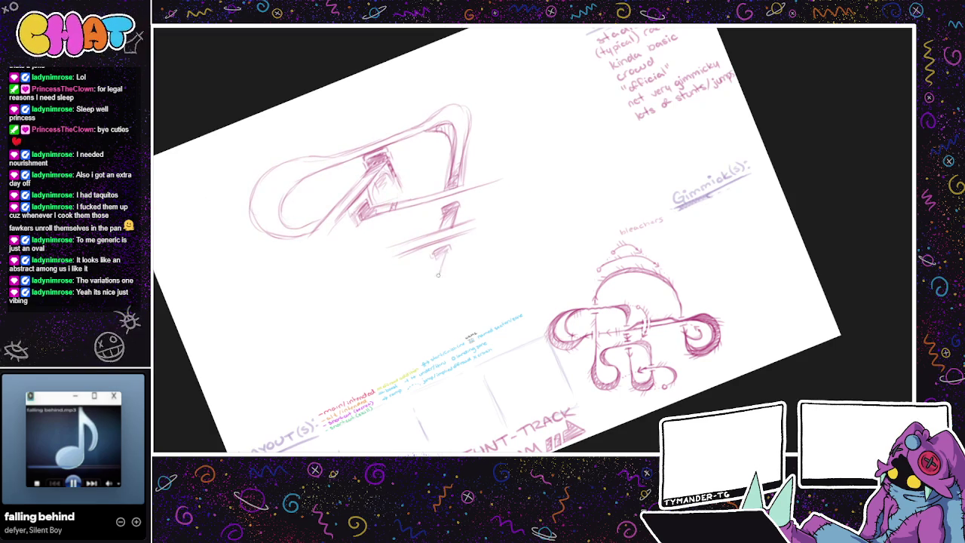
mouse_move(432, 304)
mouse_down()
mouse_move(445, 256)
mouse_move(429, 315)
mouse_move(482, 255)
mouse_move(472, 230)
mouse_move(479, 213)
mouse_move(504, 213)
mouse_move(509, 231)
mouse_move(497, 277)
mouse_up()
drag(505, 237, 487, 292)
drag(498, 253, 484, 319)
drag(436, 252, 414, 336)
mouse_move(469, 317)
mouse_down()
mouse_move(421, 322)
mouse_move(460, 332)
mouse_move(416, 326)
mouse_up()
key(ctrl+z)
key(ctrl+z)
mouse_move(461, 324)
mouse_down()
mouse_move(439, 328)
mouse_move(486, 308)
mouse_move(491, 274)
mouse_move(460, 325)
mouse_move(410, 310)
mouse_move(416, 328)
mouse_move(436, 336)
mouse_move(456, 336)
mouse_move(460, 326)
mouse_up()
drag(513, 286, 450, 321)
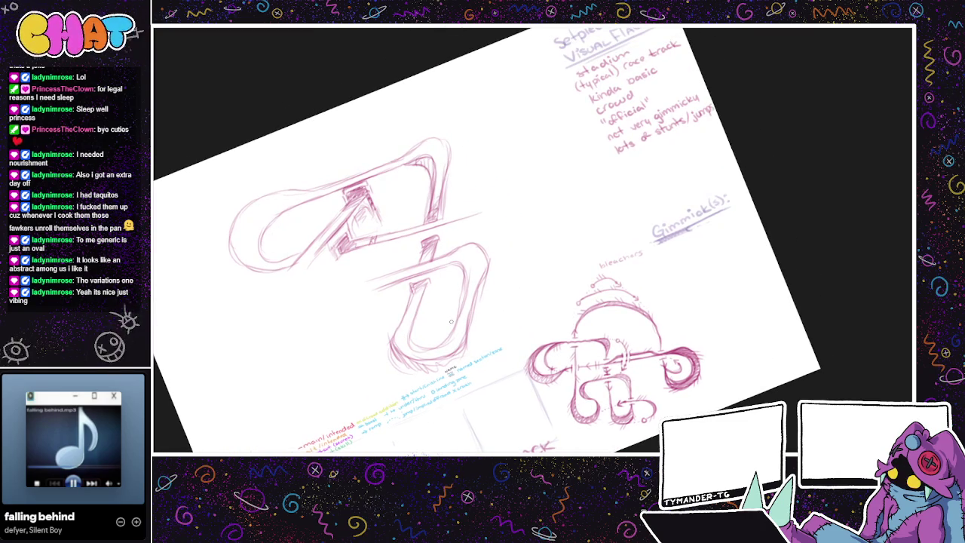
Step: Draw long parallel crossing lines through the middle and darken both sides of the lower U
drag(499, 340, 555, 339)
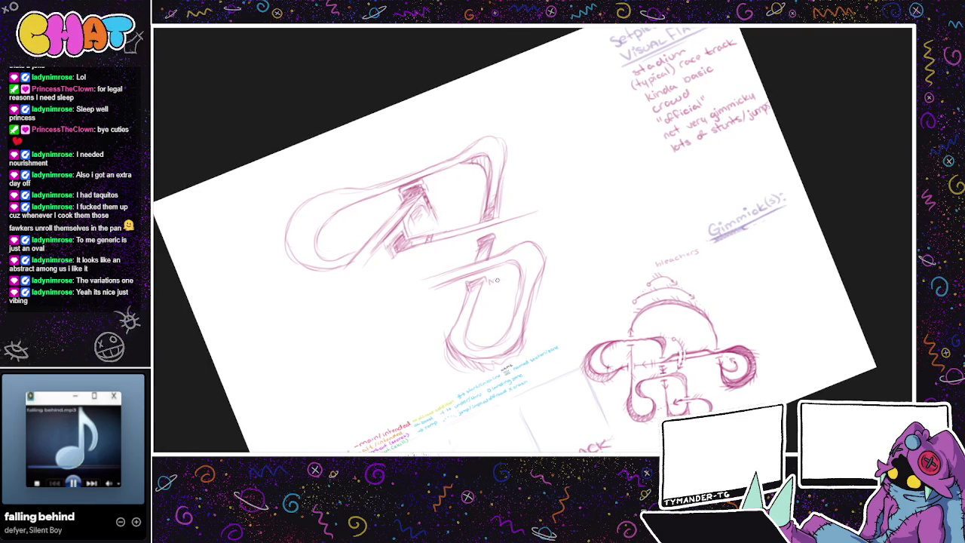
drag(482, 291, 470, 340)
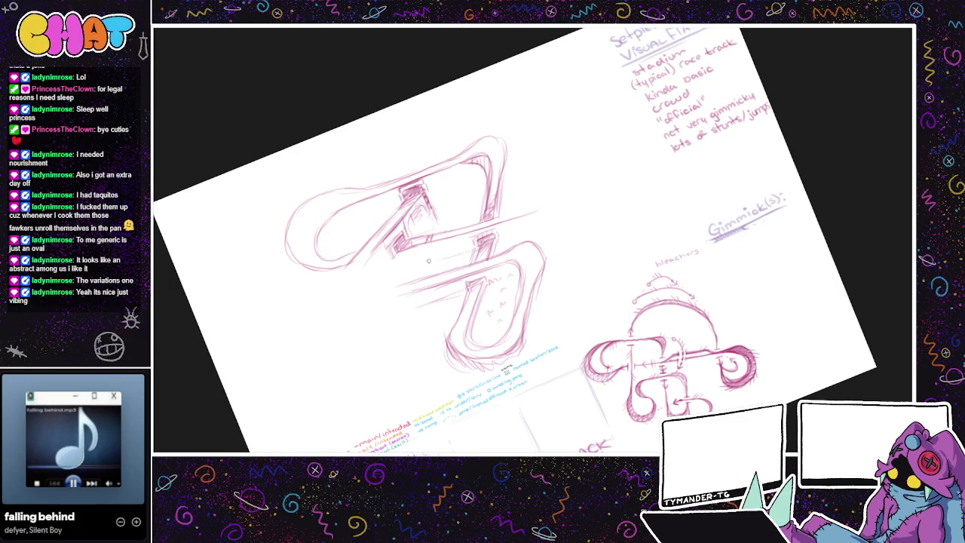
mouse_move(496, 217)
mouse_down()
mouse_move(540, 202)
mouse_move(552, 223)
mouse_up()
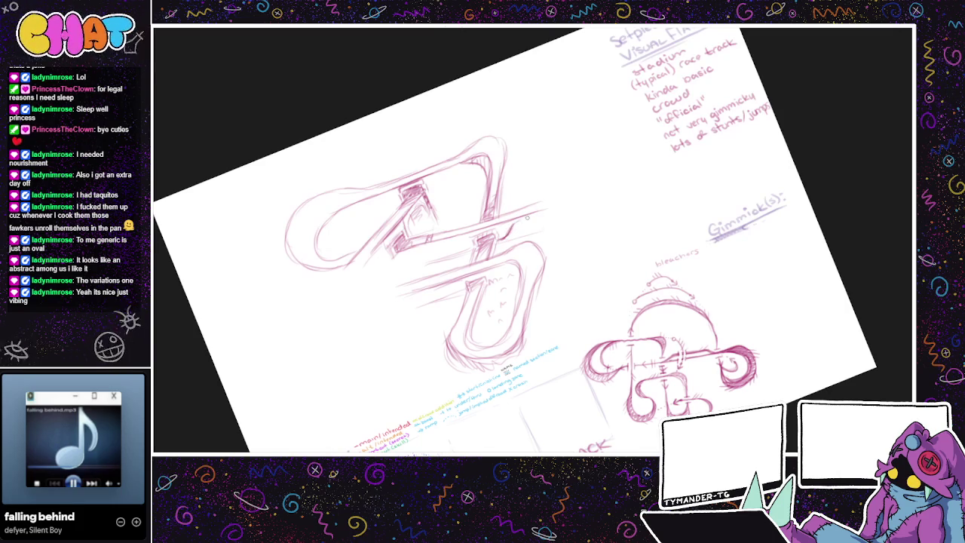
drag(478, 230, 536, 214)
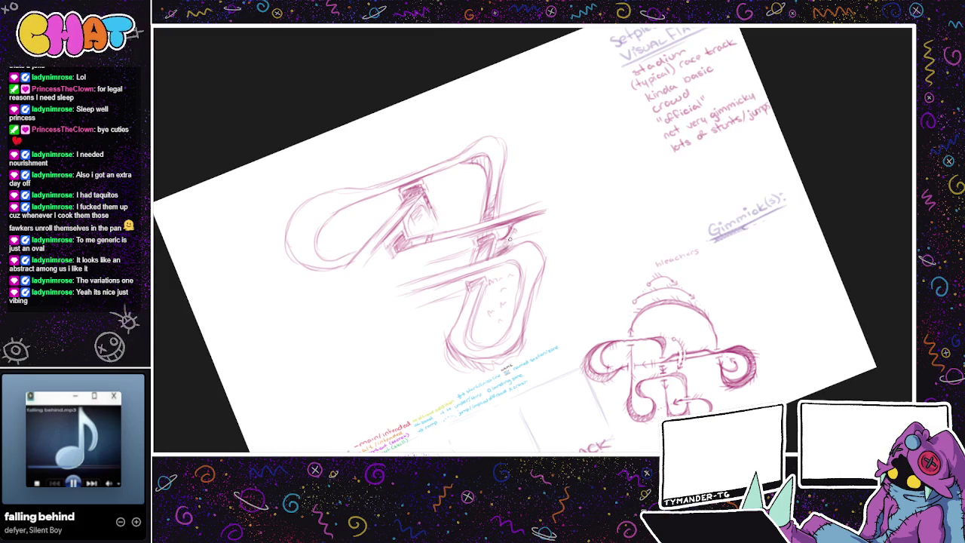
drag(521, 242, 500, 263)
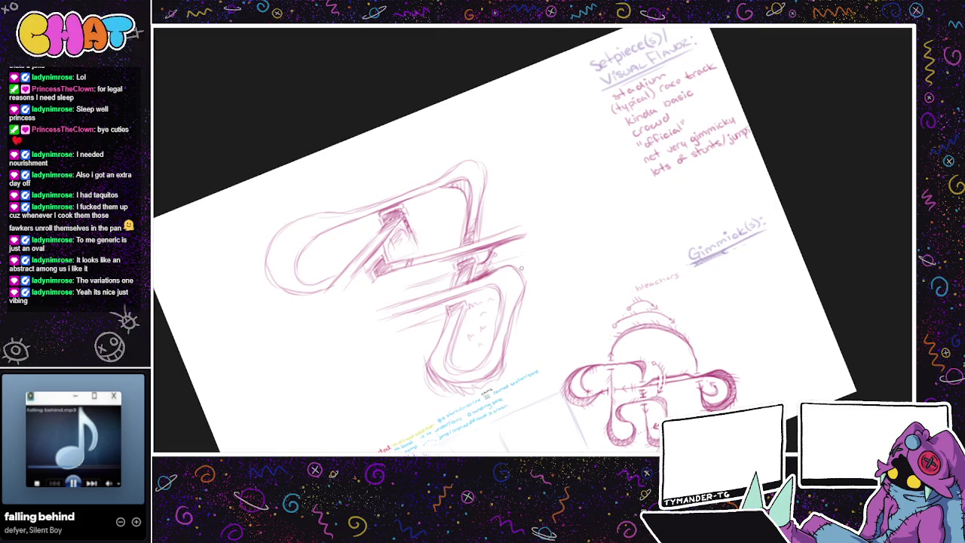
mouse_move(497, 264)
mouse_down()
mouse_move(519, 305)
mouse_move(522, 273)
mouse_move(529, 301)
mouse_move(511, 327)
mouse_up()
mouse_move(518, 294)
mouse_down()
mouse_move(510, 336)
mouse_move(508, 325)
mouse_up()
scroll(537, 255, up, 1)
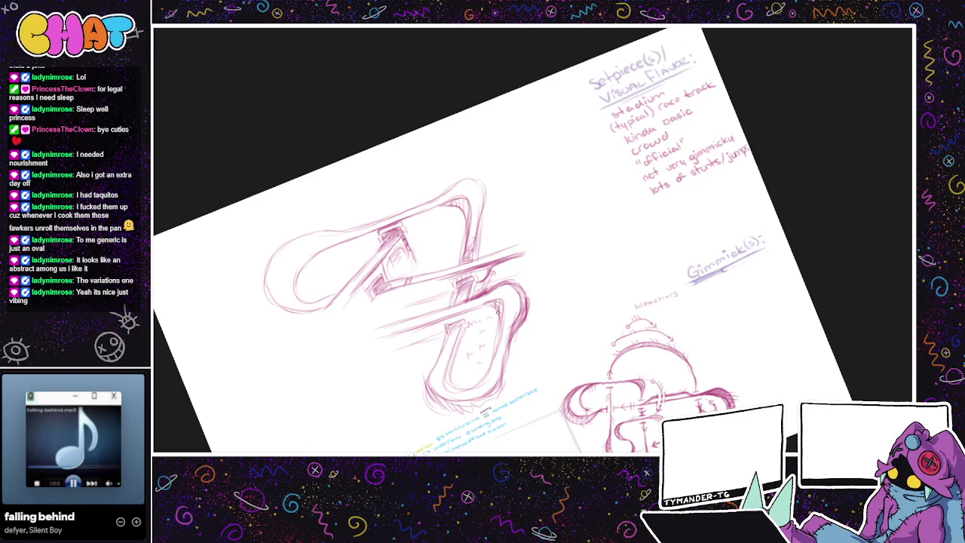
Step: Draw a band of parallel lines running up-right from the lower track
scroll(502, 263, up, 2)
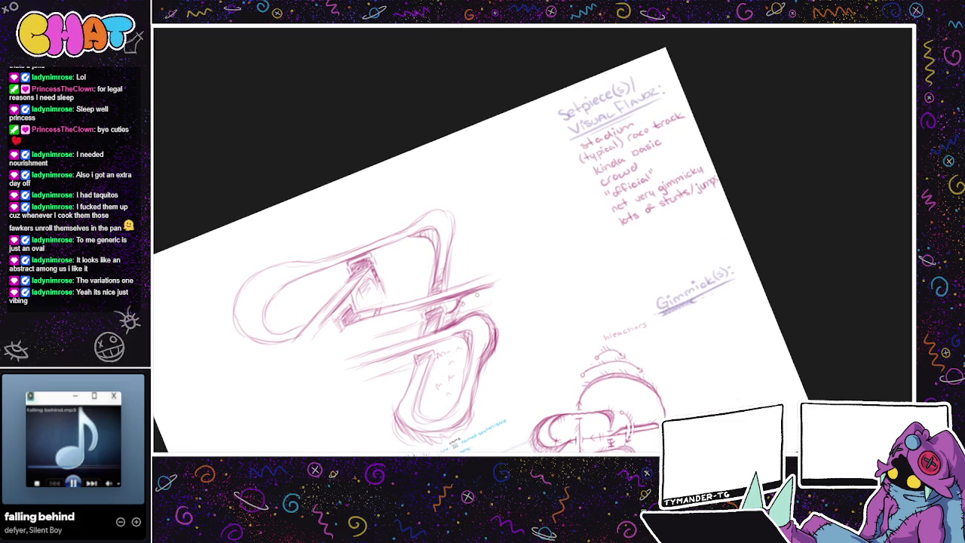
scroll(490, 276, left, 2)
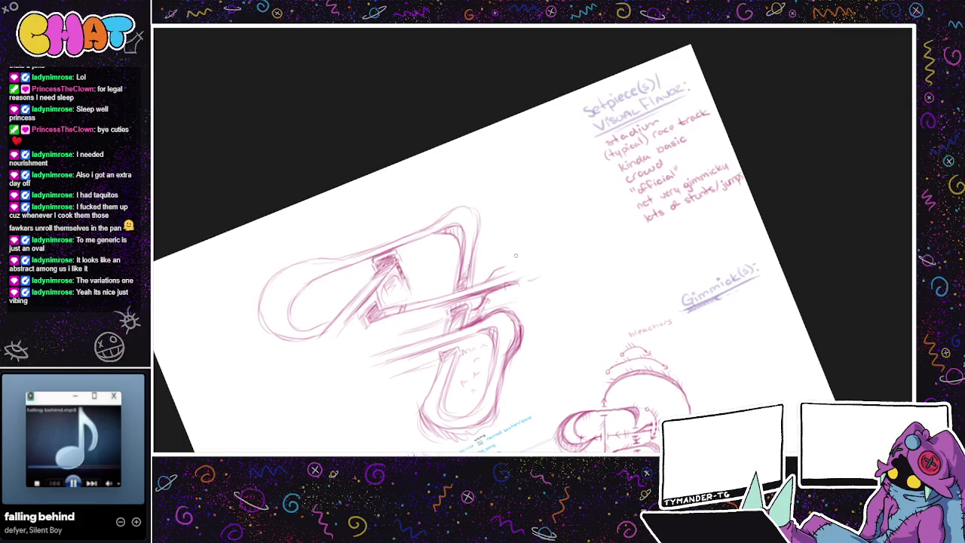
drag(499, 266, 571, 248)
drag(499, 270, 559, 254)
drag(504, 276, 591, 256)
drag(534, 274, 576, 261)
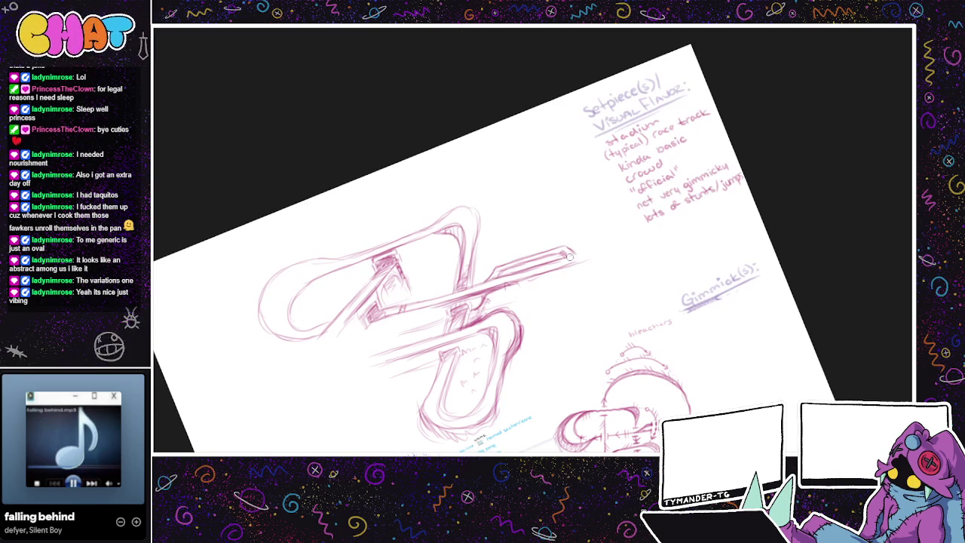
drag(587, 246, 608, 242)
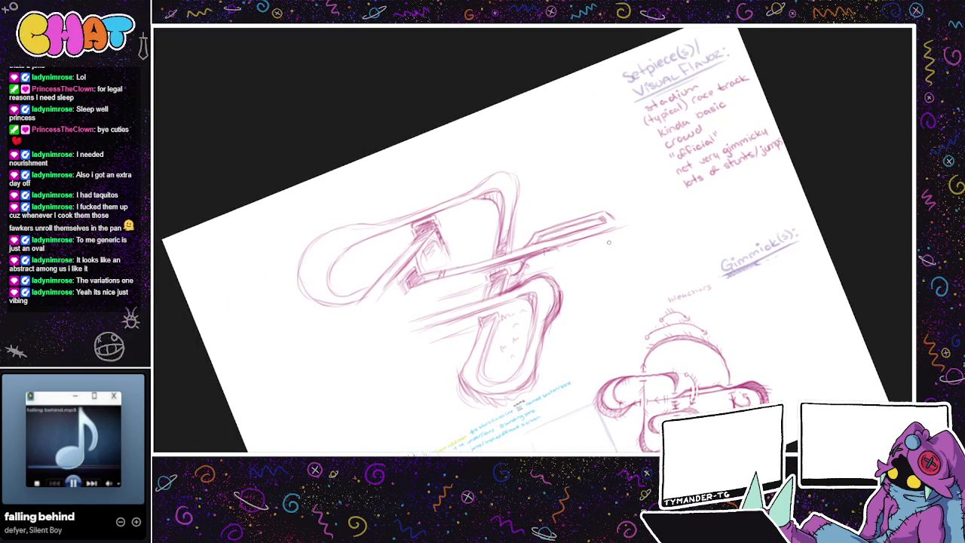
Step: Sketch a new curve looping left off the lower track, undoing two stray strokes
drag(422, 317, 372, 340)
key(ctrl+z)
drag(388, 312, 375, 345)
key(ctrl+z)
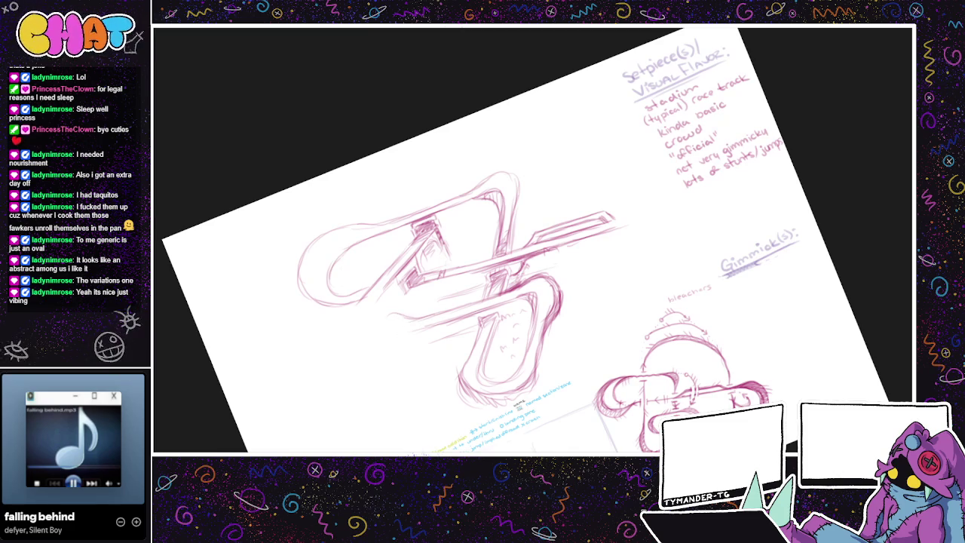
mouse_move(386, 315)
mouse_down()
mouse_move(383, 341)
mouse_move(402, 352)
mouse_move(388, 343)
mouse_move(405, 350)
mouse_move(413, 331)
mouse_move(398, 326)
mouse_move(421, 331)
mouse_move(385, 348)
mouse_move(422, 343)
mouse_up()
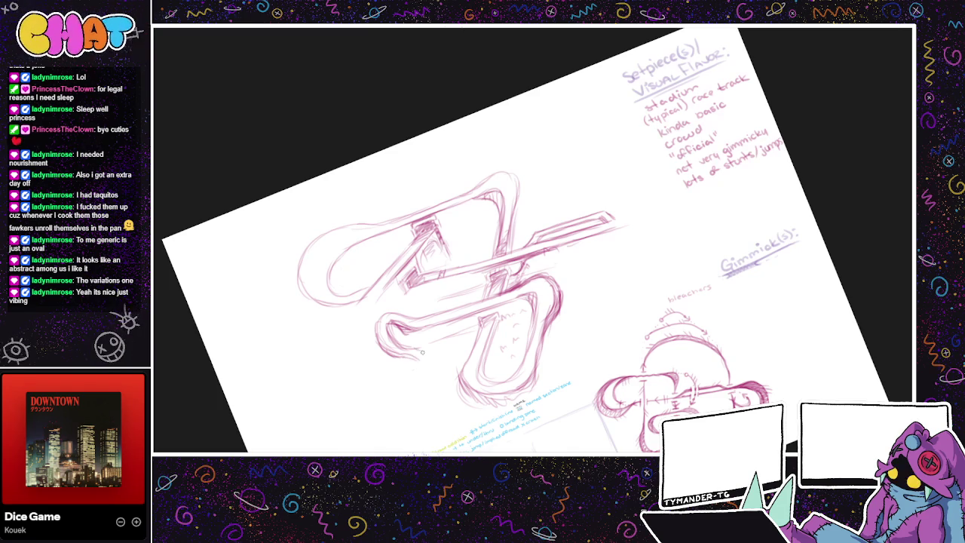
Step: Retrace the lower-left loop's outline with darker pencil strokes
mouse_move(424, 350)
mouse_down()
mouse_move(431, 364)
mouse_move(394, 360)
mouse_up()
drag(377, 323, 326, 363)
mouse_move(343, 324)
mouse_down()
mouse_move(320, 370)
mouse_move(349, 346)
mouse_up()
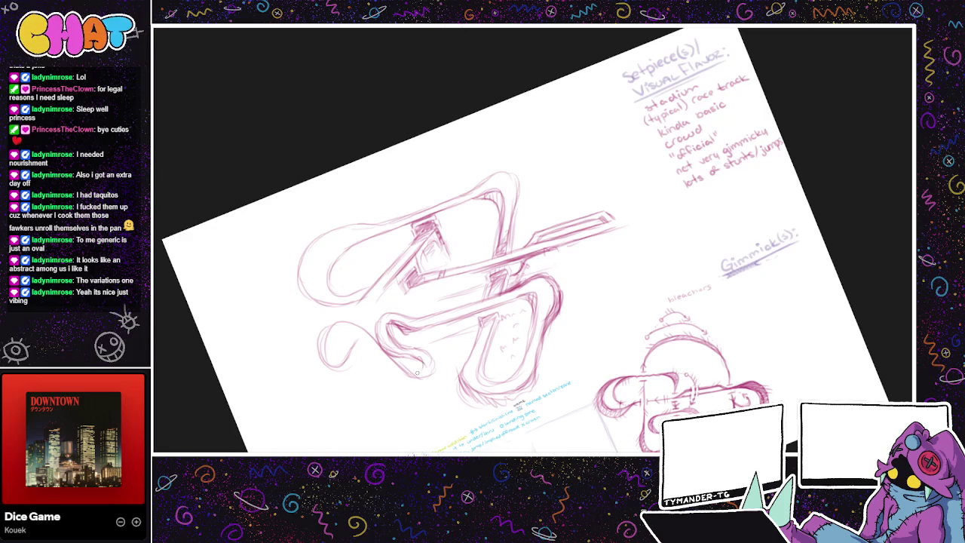
mouse_move(434, 372)
mouse_down()
mouse_move(389, 365)
mouse_move(362, 339)
mouse_up()
drag(388, 371, 344, 331)
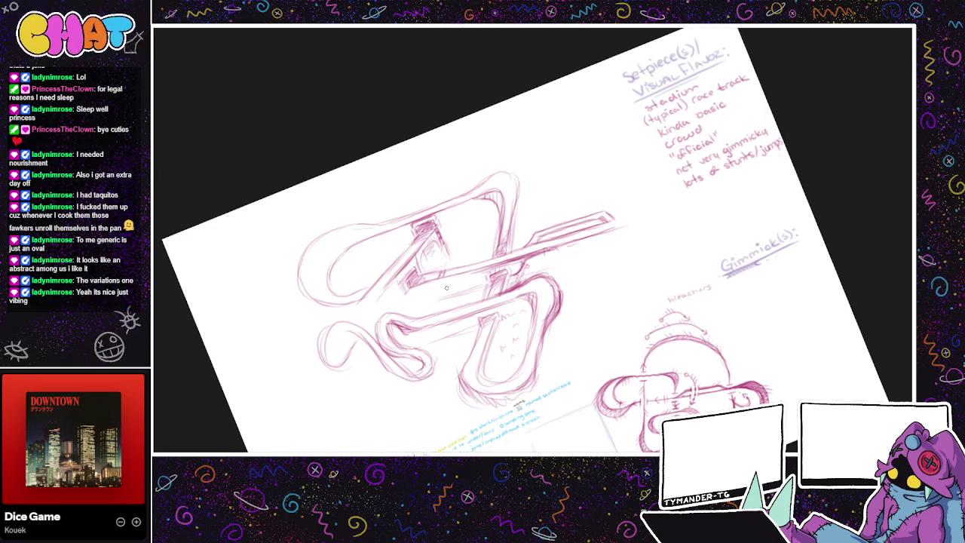
mouse_move(431, 377)
mouse_down()
mouse_move(386, 369)
mouse_move(342, 340)
mouse_up()
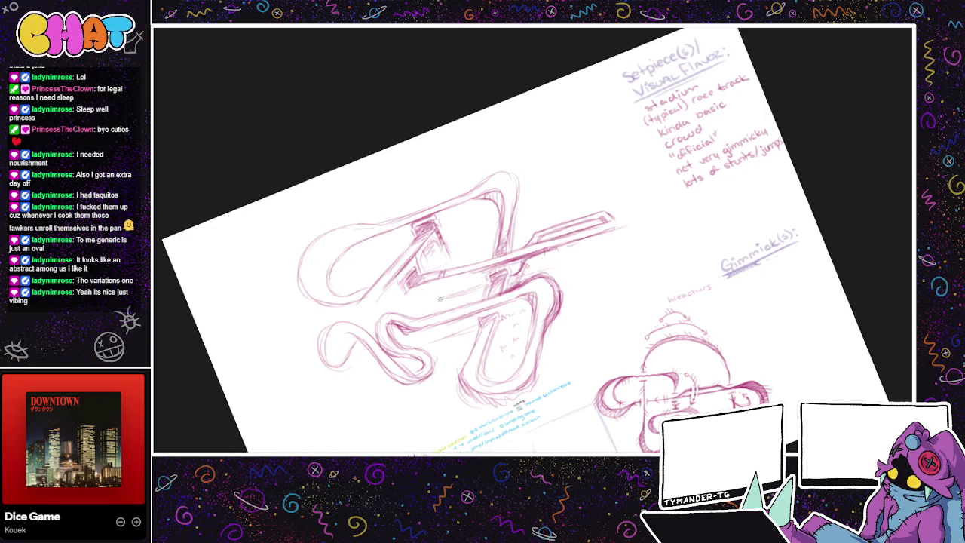
drag(409, 374, 433, 366)
mouse_move(350, 344)
mouse_down()
mouse_move(377, 358)
mouse_move(328, 363)
mouse_move(351, 349)
mouse_move(316, 324)
mouse_move(309, 364)
mouse_move(341, 356)
mouse_move(329, 354)
mouse_move(380, 361)
mouse_move(400, 386)
mouse_move(359, 336)
mouse_move(354, 351)
mouse_move(397, 385)
mouse_move(431, 371)
mouse_move(433, 355)
mouse_move(430, 376)
mouse_move(397, 384)
mouse_move(365, 371)
mouse_up()
Step: Shade the lower-left loop with dense hatching, darkest at its left end
mouse_move(370, 328)
mouse_down()
mouse_move(348, 352)
mouse_move(321, 352)
mouse_up()
mouse_move(332, 318)
mouse_down()
mouse_move(309, 354)
mouse_move(320, 371)
mouse_up()
mouse_move(345, 355)
mouse_down()
mouse_move(324, 365)
mouse_move(338, 365)
mouse_up()
mouse_move(383, 292)
mouse_down()
mouse_move(362, 323)
mouse_move(339, 326)
mouse_move(306, 357)
mouse_up()
mouse_move(326, 322)
mouse_down()
mouse_move(309, 362)
mouse_move(308, 329)
mouse_move(303, 366)
mouse_up()
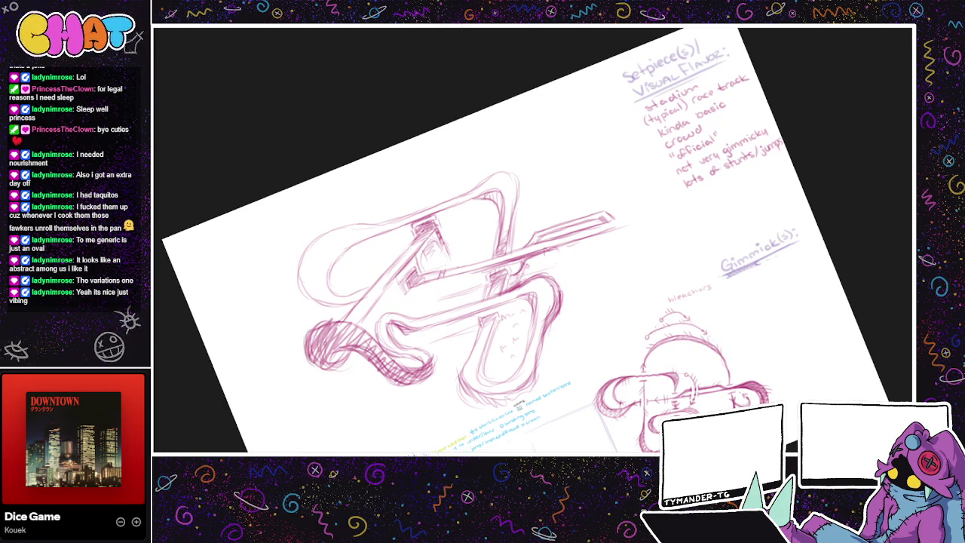
mouse_move(356, 302)
mouse_down()
mouse_move(339, 320)
mouse_move(356, 302)
mouse_up()
mouse_move(336, 319)
mouse_down()
mouse_move(309, 323)
mouse_move(351, 308)
mouse_move(309, 328)
mouse_move(304, 351)
mouse_move(308, 325)
mouse_up()
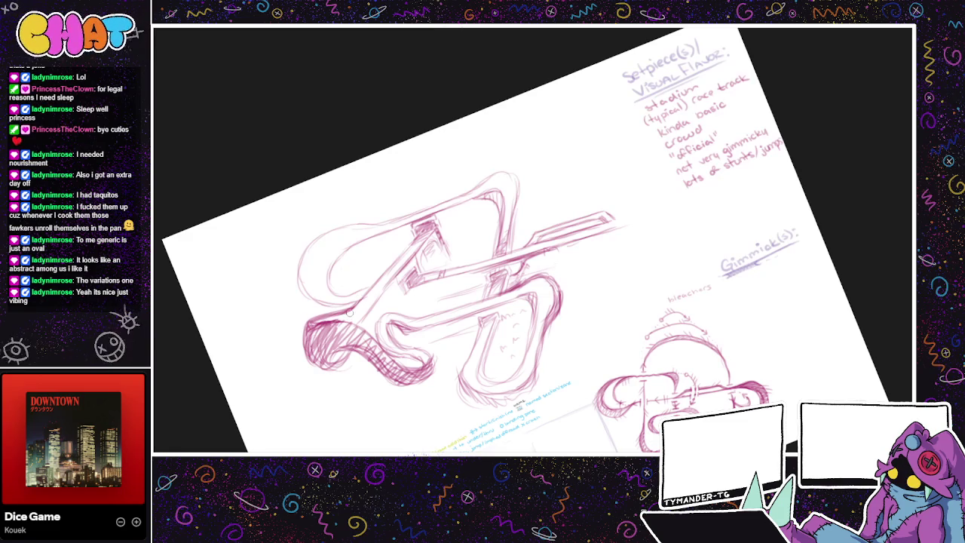
mouse_move(326, 362)
mouse_down()
mouse_move(348, 350)
mouse_move(320, 362)
mouse_move(335, 351)
mouse_move(325, 361)
mouse_move(334, 361)
mouse_up()
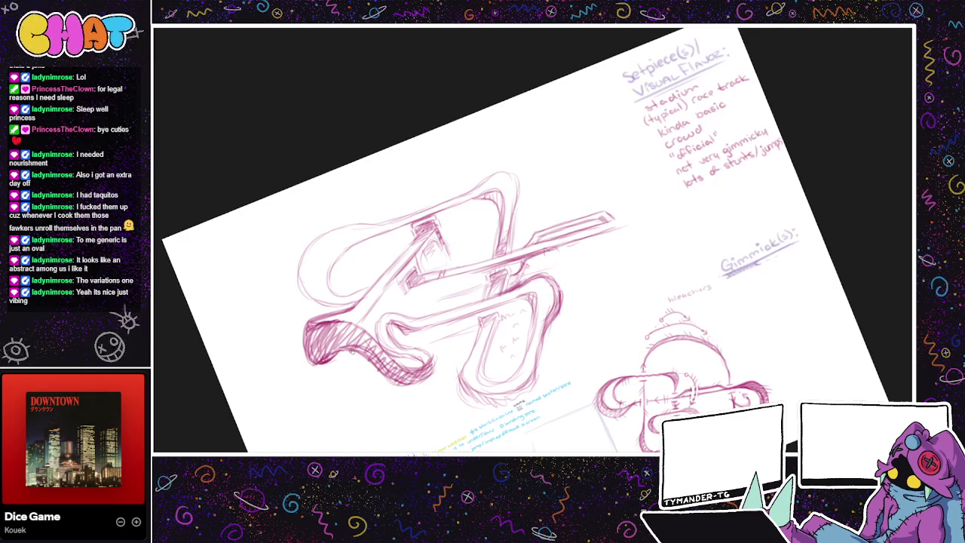
drag(422, 309, 399, 274)
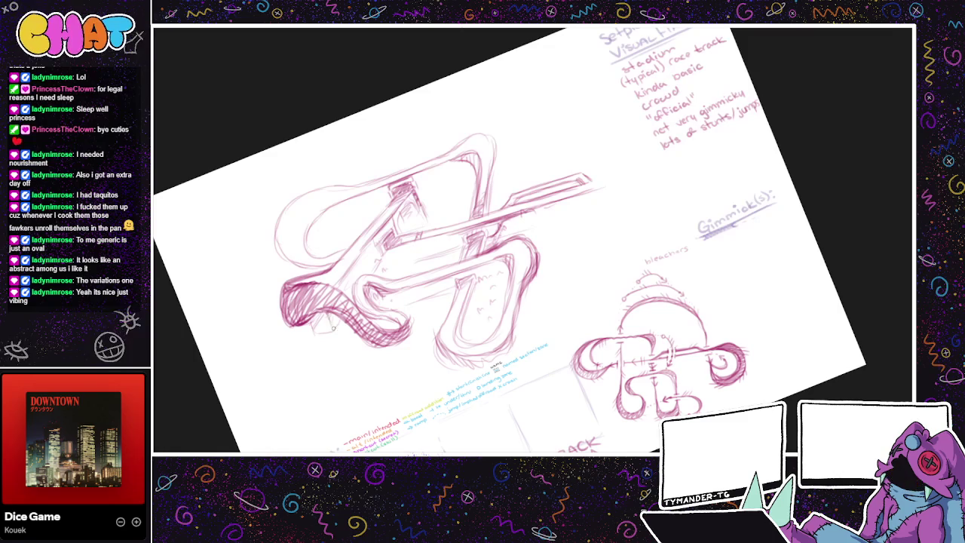
Step: Add detail strokes and a faint line up the track sketch, redrawing the undone line
drag(409, 332, 362, 377)
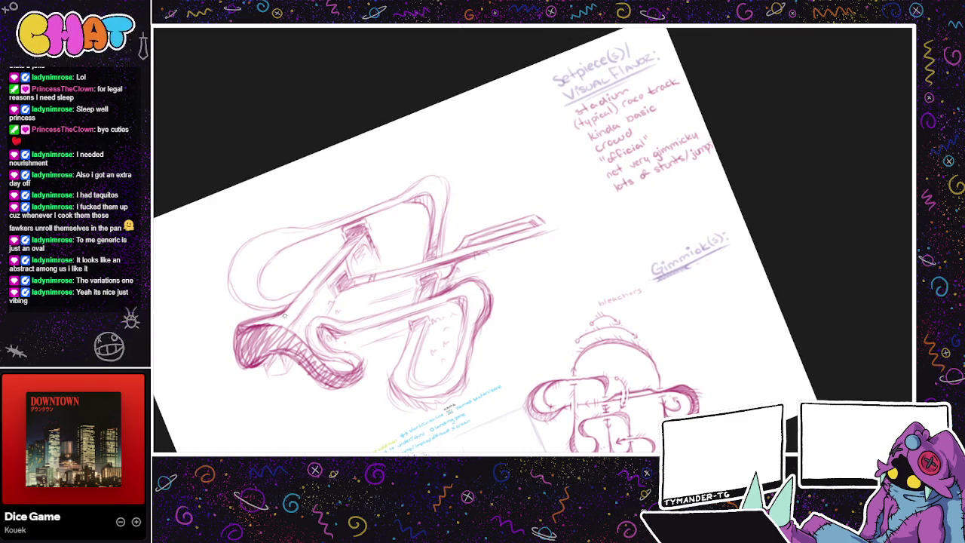
drag(293, 322, 331, 277)
drag(498, 179, 413, 161)
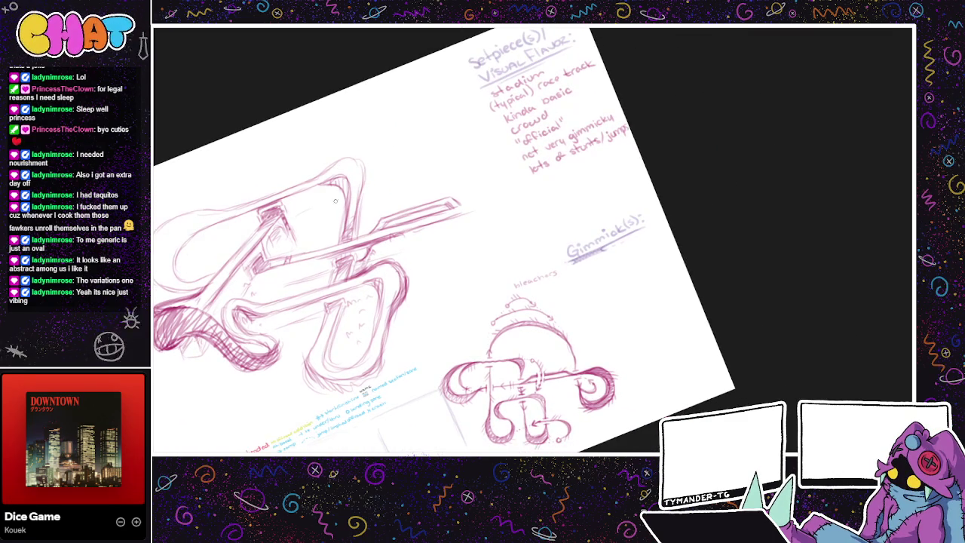
drag(290, 239, 301, 210)
key(ctrl+z)
key(ctrl+z)
drag(287, 241, 301, 210)
Step: Add small marks and a squiggle along the upper track and its left end
drag(314, 196, 321, 198)
drag(301, 231, 308, 240)
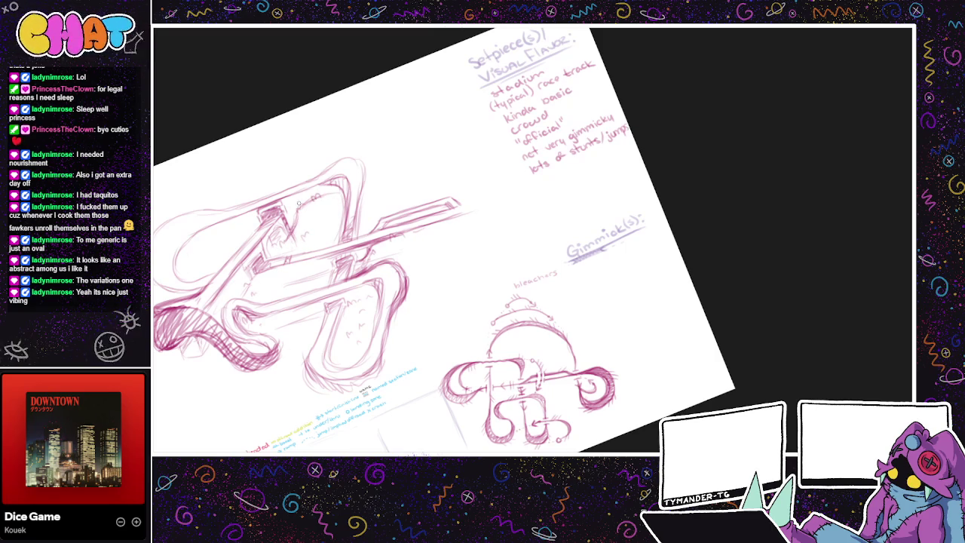
mouse_move(279, 200)
mouse_down()
mouse_move(327, 182)
mouse_move(219, 223)
mouse_move(183, 248)
mouse_move(180, 281)
mouse_move(209, 270)
mouse_up()
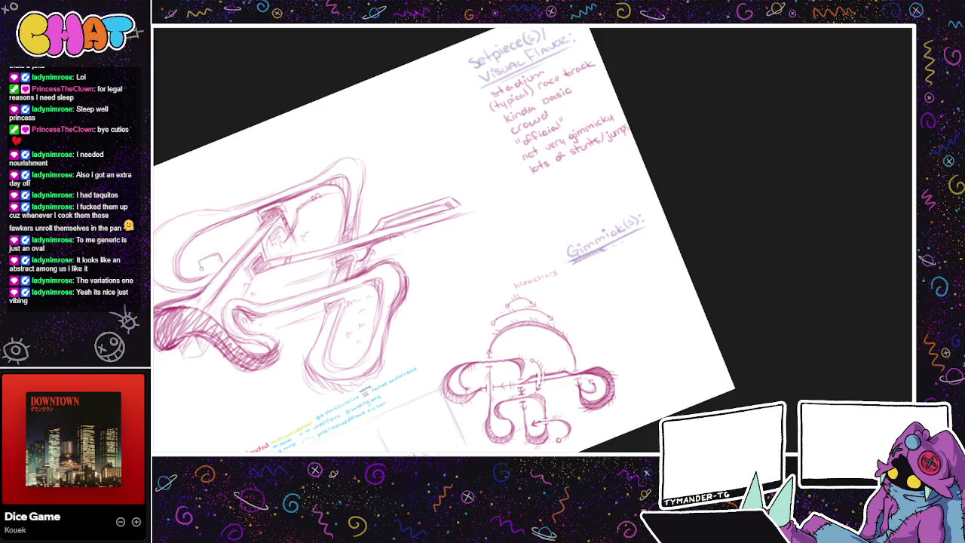
mouse_move(208, 262)
mouse_down()
mouse_move(200, 268)
mouse_move(219, 265)
mouse_up()
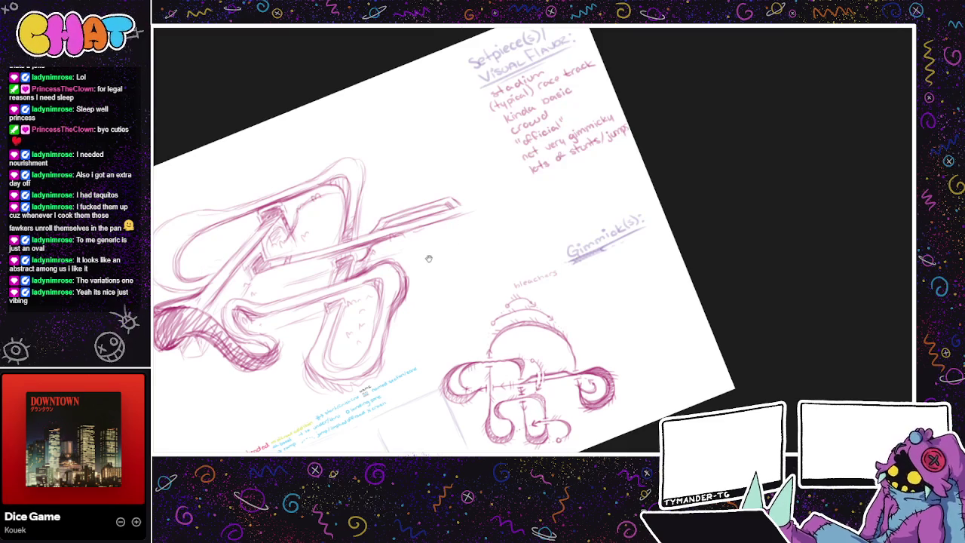
drag(455, 232, 522, 226)
drag(470, 314, 426, 335)
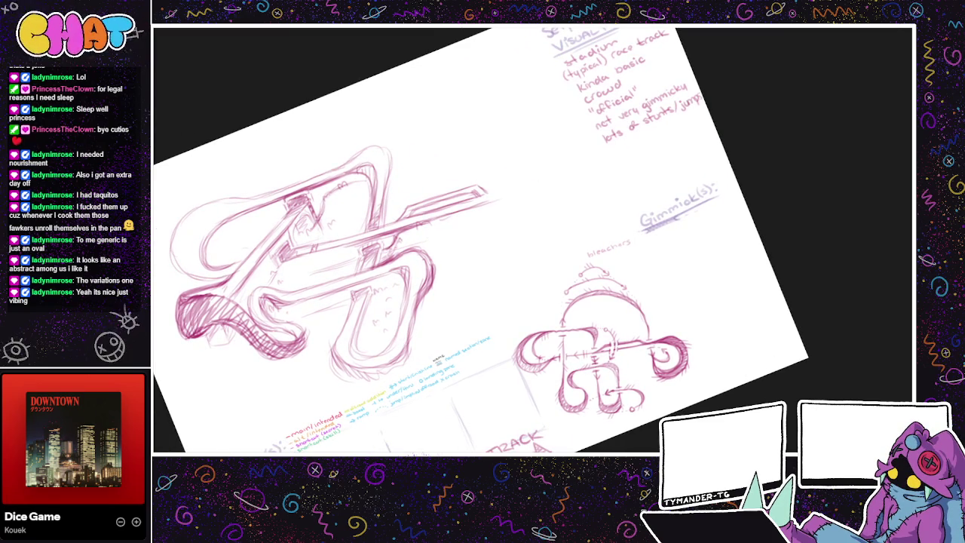
key(ctrl+t)
Step: Rotate the track sketch level and draw a new arc over it, curving down on the right
drag(573, 208, 487, 236)
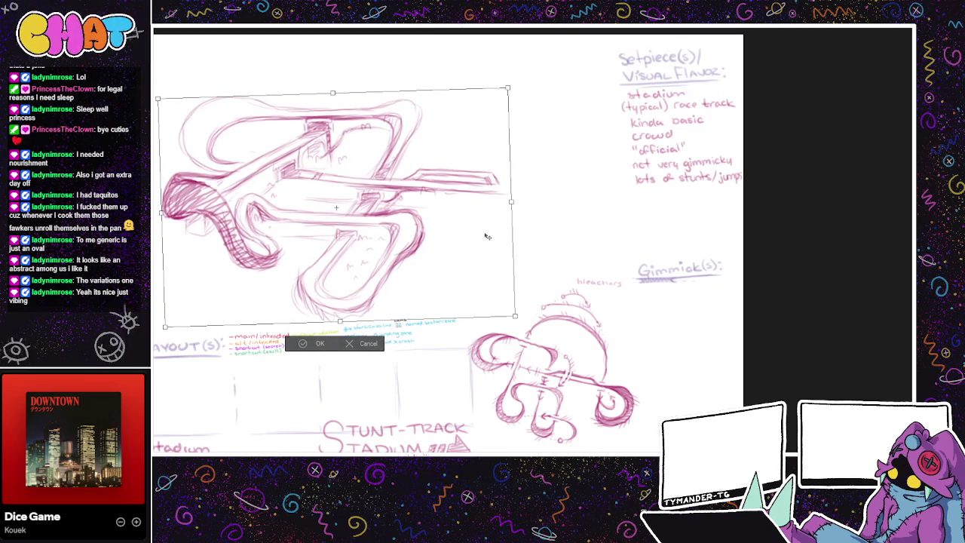
click(309, 343)
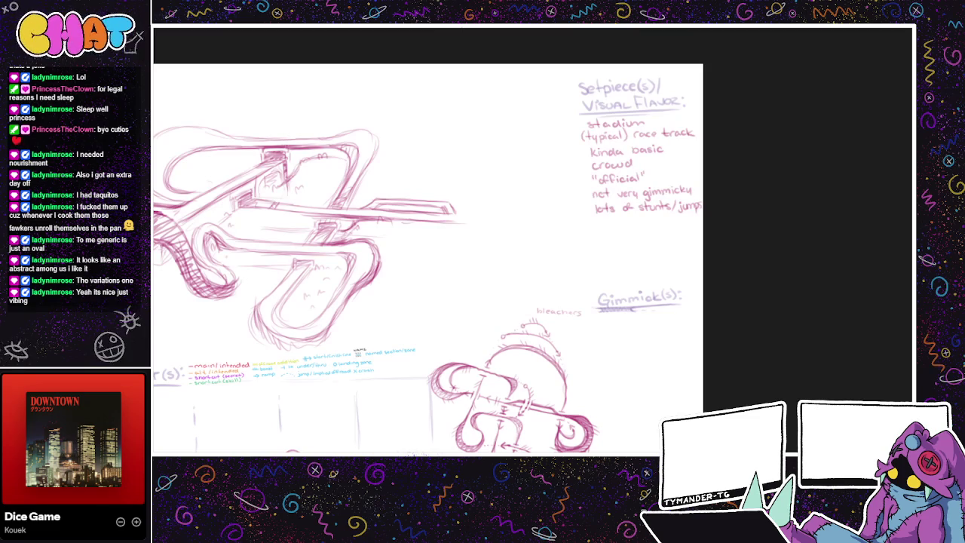
mouse_move(303, 133)
mouse_down()
mouse_move(349, 107)
mouse_move(401, 98)
mouse_move(464, 111)
mouse_up()
drag(493, 141, 498, 148)
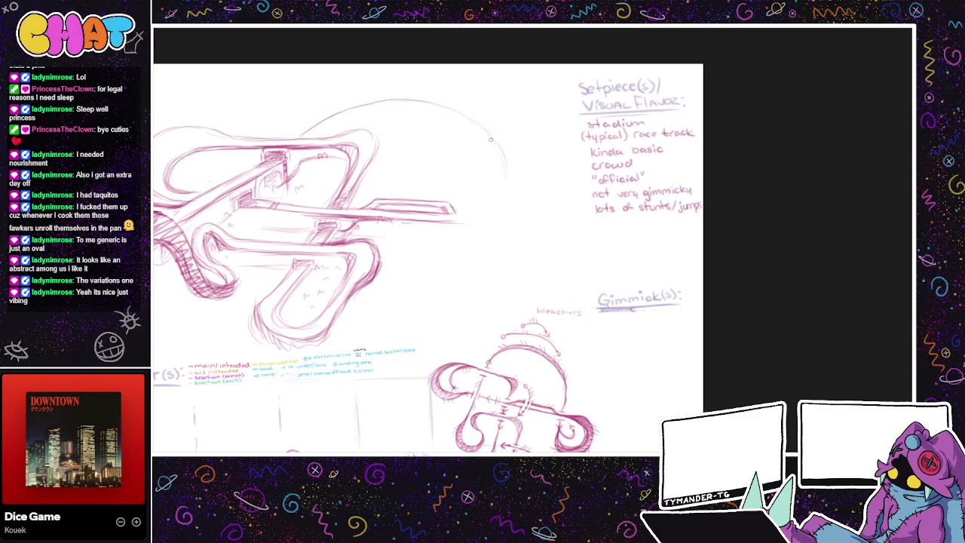
key(ctrl+z)
drag(486, 133, 499, 189)
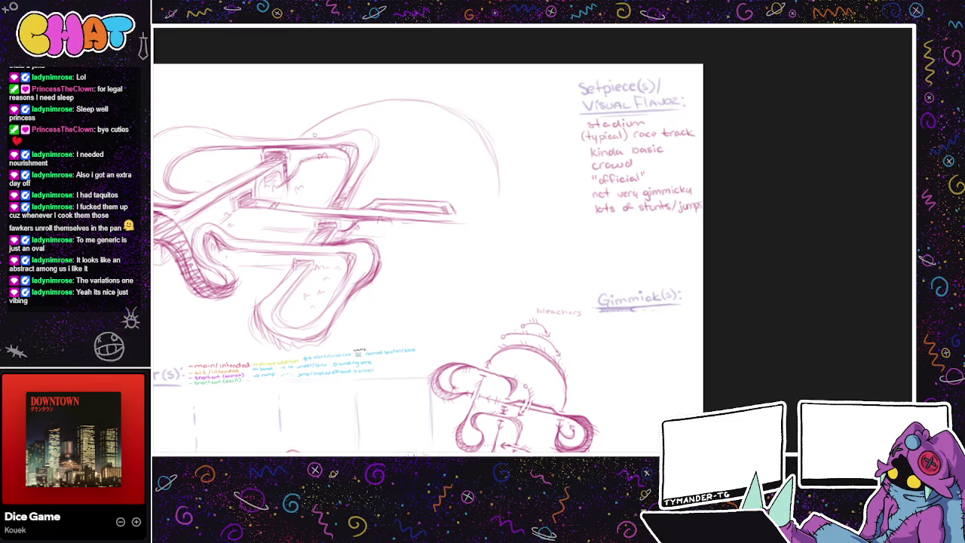
Step: Add a parallel top edge and extend the horizontal rail right into a curving loop
mouse_move(323, 128)
mouse_down()
mouse_move(418, 119)
mouse_move(462, 143)
mouse_move(487, 173)
mouse_move(483, 195)
mouse_up()
drag(478, 161, 488, 202)
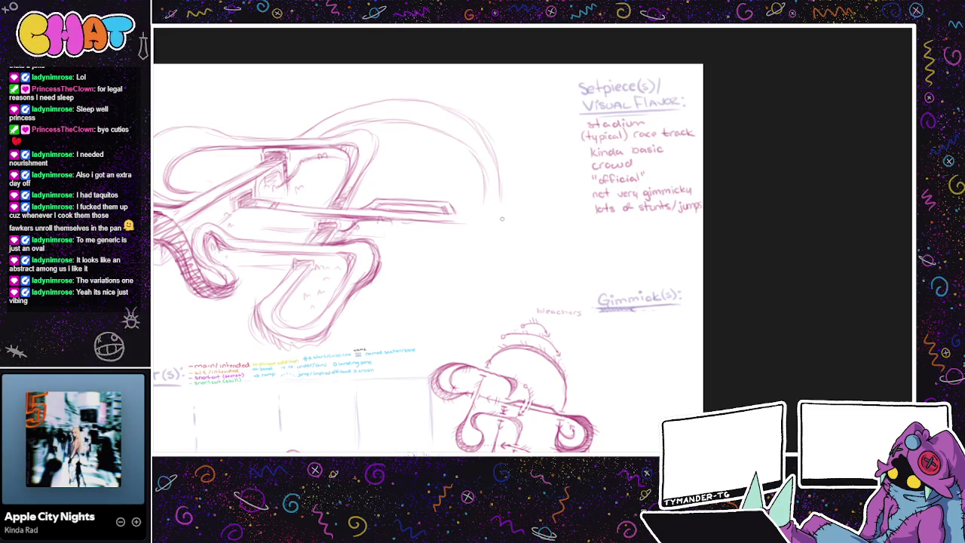
drag(457, 215, 514, 212)
mouse_move(516, 214)
mouse_down()
mouse_move(556, 218)
mouse_move(570, 242)
mouse_move(562, 256)
mouse_move(495, 261)
mouse_move(476, 235)
mouse_up()
key(ctrl+z)
key(ctrl+z)
key(ctrl+z)
key(ctrl+z)
key(ctrl+z)
key(ctrl+z)
drag(567, 229, 511, 270)
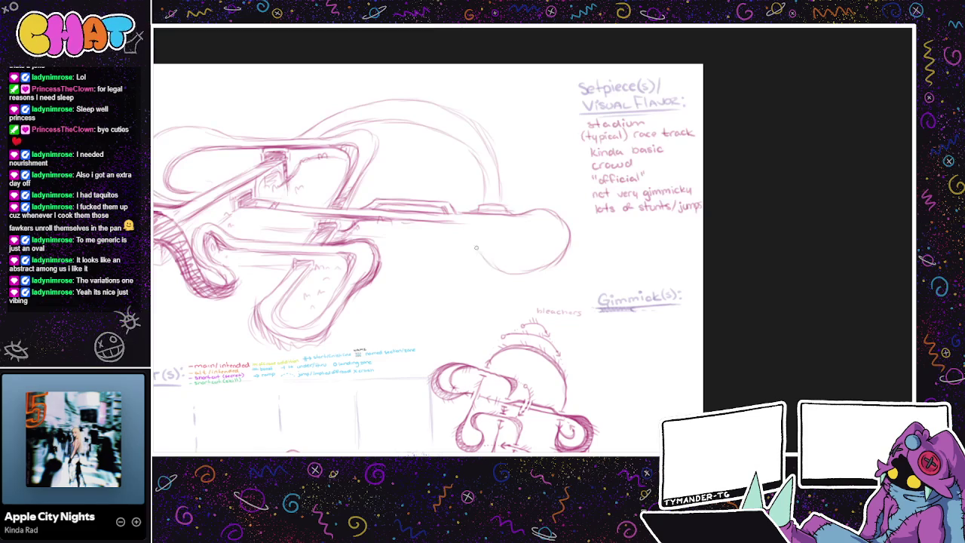
Step: Complete the right loop with the track's second edge and an inner curve, and hatch its bottom
mouse_move(477, 245)
mouse_down()
mouse_move(489, 261)
mouse_move(571, 236)
mouse_up()
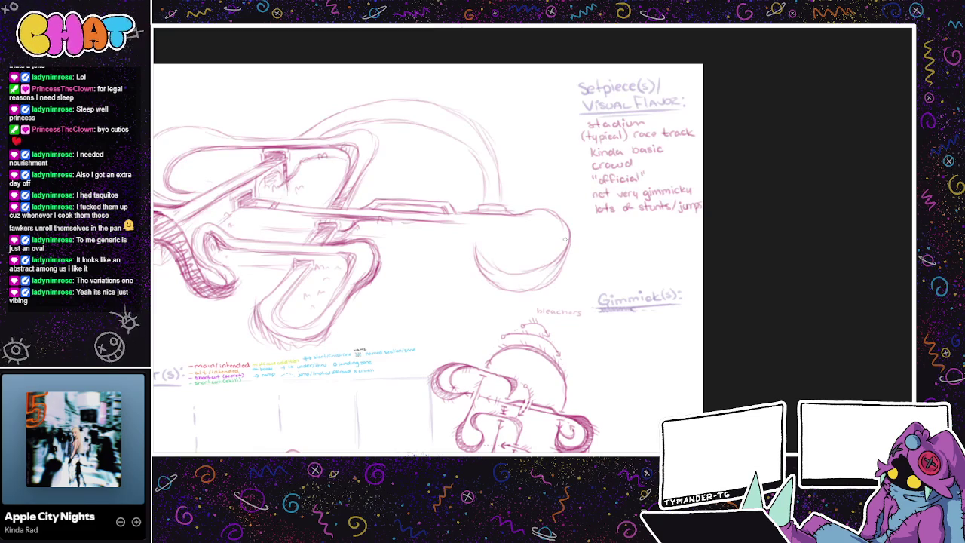
mouse_move(475, 225)
mouse_down()
mouse_move(547, 238)
mouse_move(548, 260)
mouse_move(535, 229)
mouse_move(463, 224)
mouse_move(502, 241)
mouse_move(478, 236)
mouse_move(497, 243)
mouse_move(475, 248)
mouse_move(518, 260)
mouse_move(503, 250)
mouse_move(522, 259)
mouse_move(514, 241)
mouse_up()
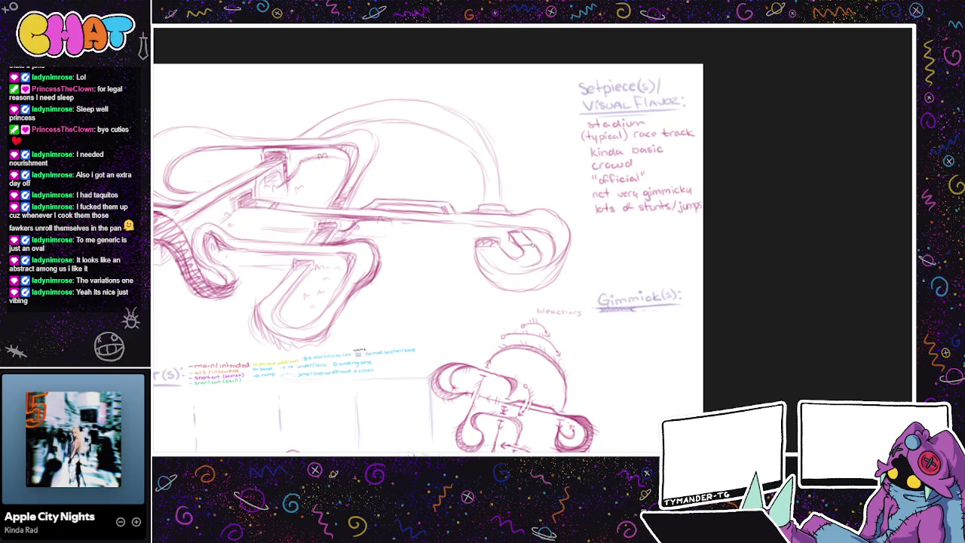
drag(533, 264, 508, 260)
drag(501, 265, 526, 266)
mouse_move(495, 279)
mouse_down()
mouse_move(518, 285)
mouse_move(562, 260)
mouse_up()
Step: Add hatching and a small stroke inside the lower right loop
scroll(573, 254, up, 1)
mouse_move(475, 269)
mouse_down()
mouse_move(497, 296)
mouse_move(488, 298)
mouse_up()
drag(561, 304, 554, 339)
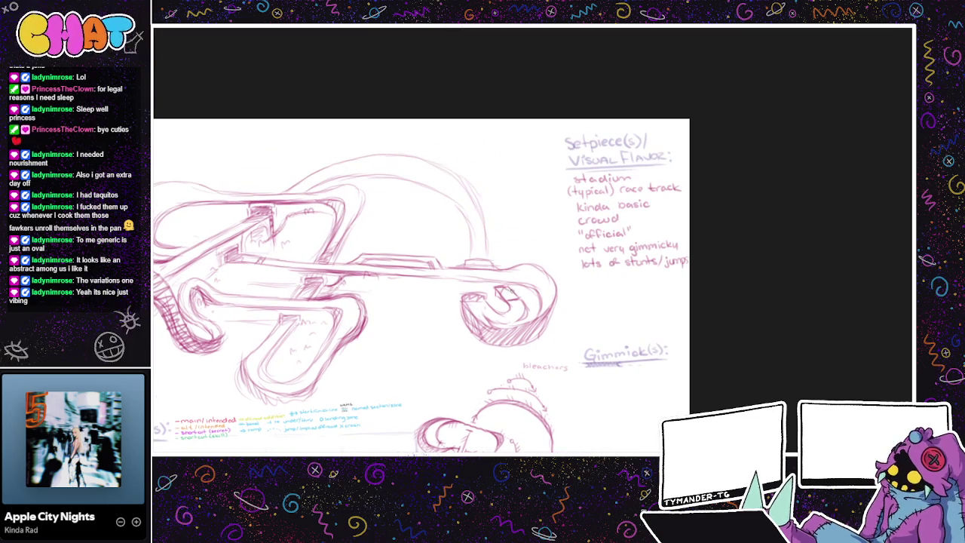
mouse_move(502, 292)
mouse_down()
mouse_move(516, 299)
mouse_move(507, 299)
mouse_up()
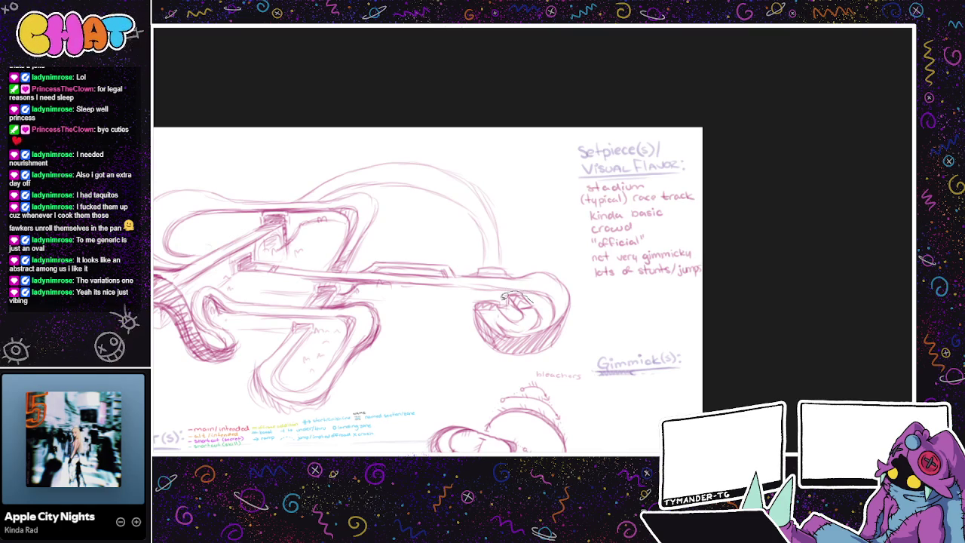
Step: Select the small curl inside the loop and transform it slightly smaller and re-angled
drag(525, 290, 527, 303)
key(ctrl+t)
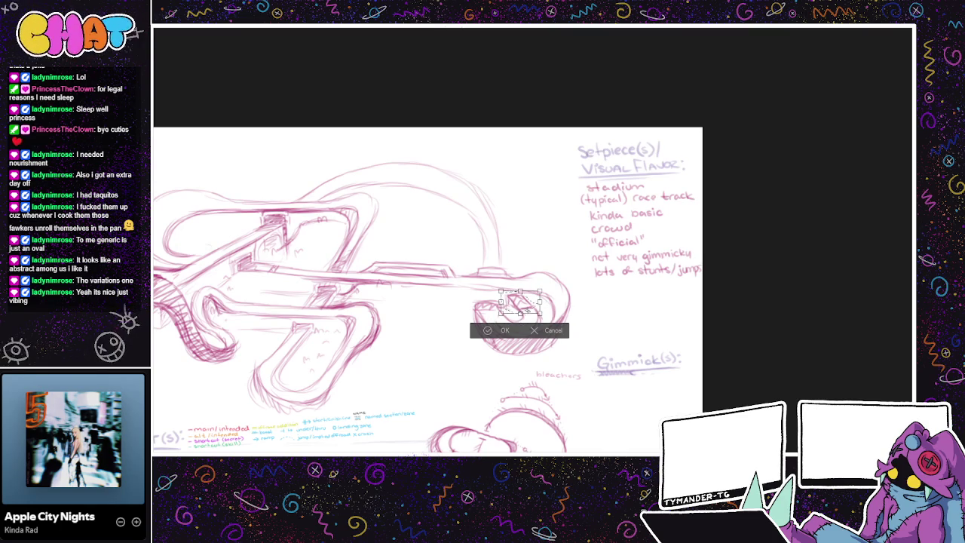
key(Return)
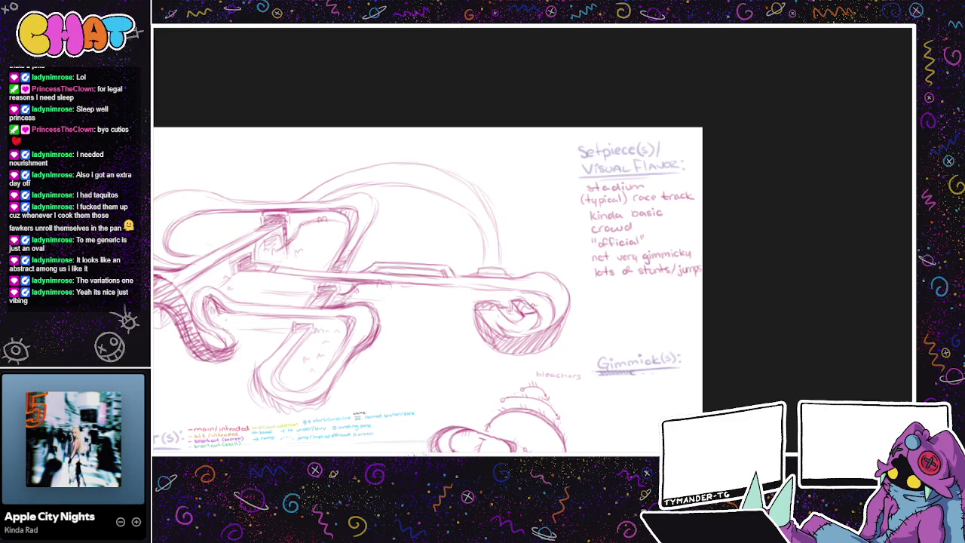
Step: Outline the central pillar's right edge and darken its detail strokes
mouse_move(434, 161)
mouse_down()
mouse_move(425, 172)
mouse_move(448, 173)
mouse_up()
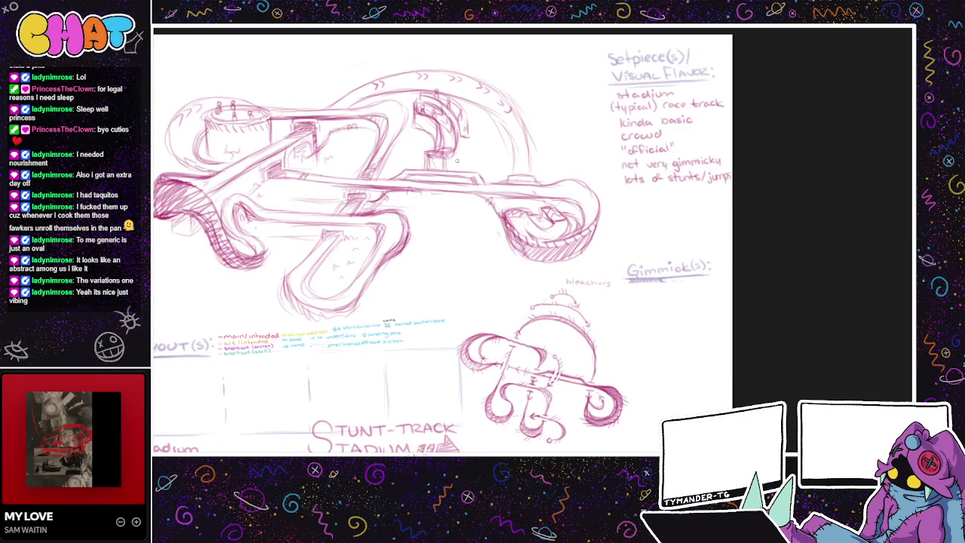
mouse_move(457, 102)
mouse_down()
mouse_move(471, 141)
mouse_move(458, 154)
mouse_up()
drag(456, 153, 457, 167)
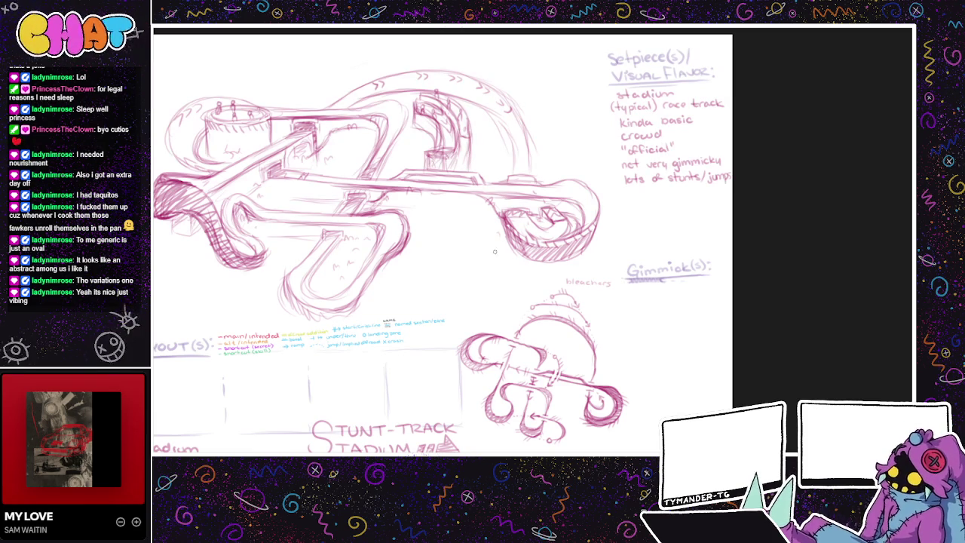
mouse_move(436, 127)
mouse_down()
mouse_move(439, 147)
mouse_move(426, 119)
mouse_move(404, 136)
mouse_move(393, 98)
mouse_move(403, 139)
mouse_move(382, 167)
mouse_up()
drag(477, 191, 483, 218)
drag(492, 197, 496, 188)
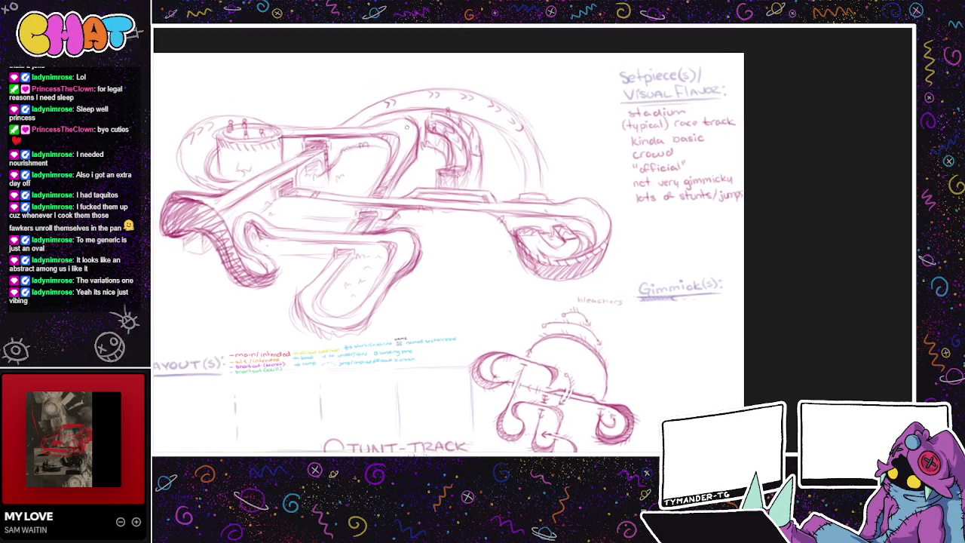
scroll(410, 113, down, 2)
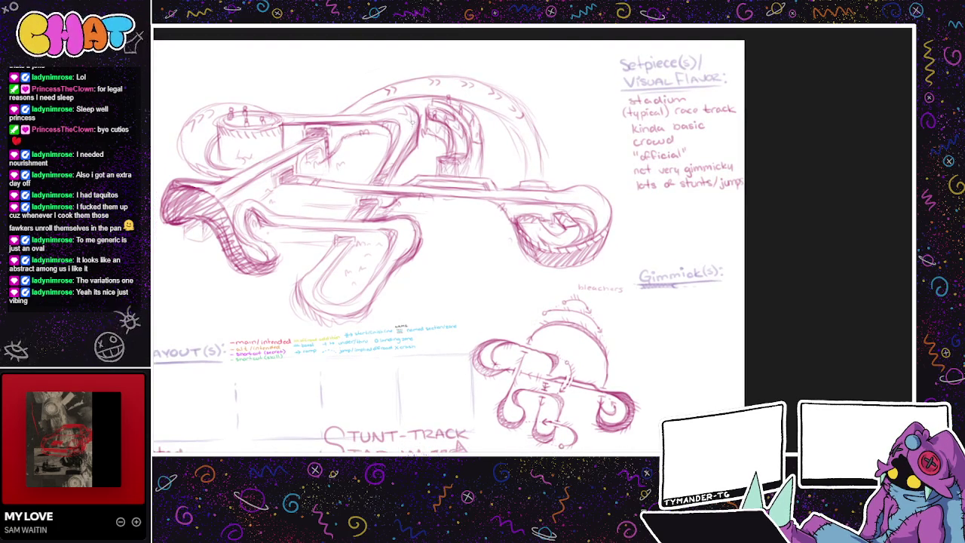
mouse_move(471, 191)
mouse_down()
mouse_move(545, 120)
mouse_move(569, 113)
mouse_up()
drag(495, 122, 515, 152)
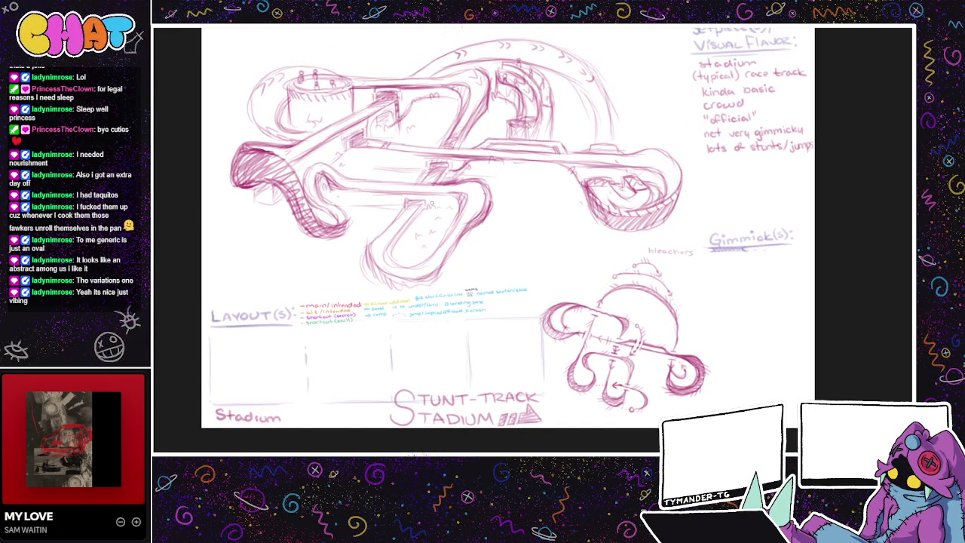
Step: Draw posts, a hook and hatching strokes along the right side of the lower U-shaped track
mouse_move(435, 229)
mouse_down()
mouse_move(431, 249)
mouse_move(459, 259)
mouse_up()
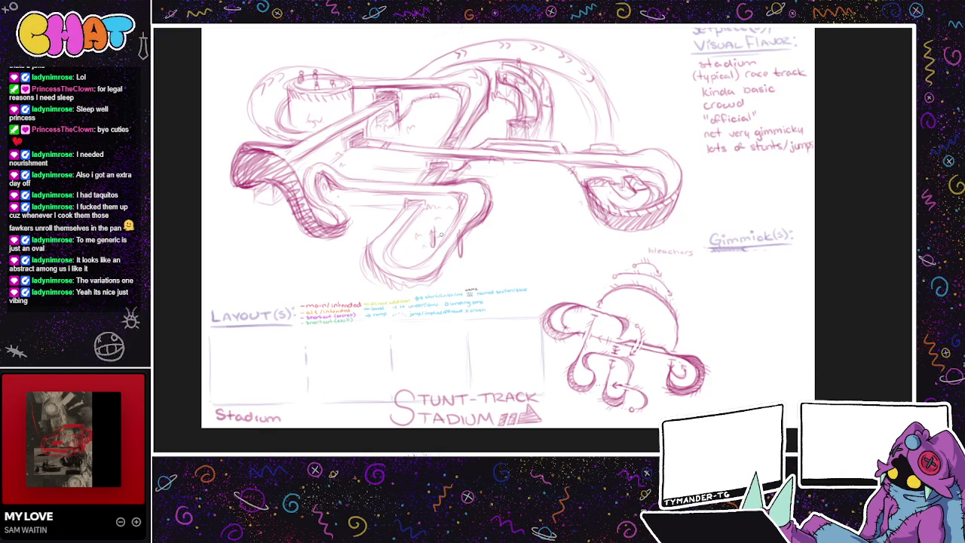
mouse_move(427, 229)
mouse_down()
mouse_move(468, 238)
mouse_move(479, 224)
mouse_move(467, 222)
mouse_up()
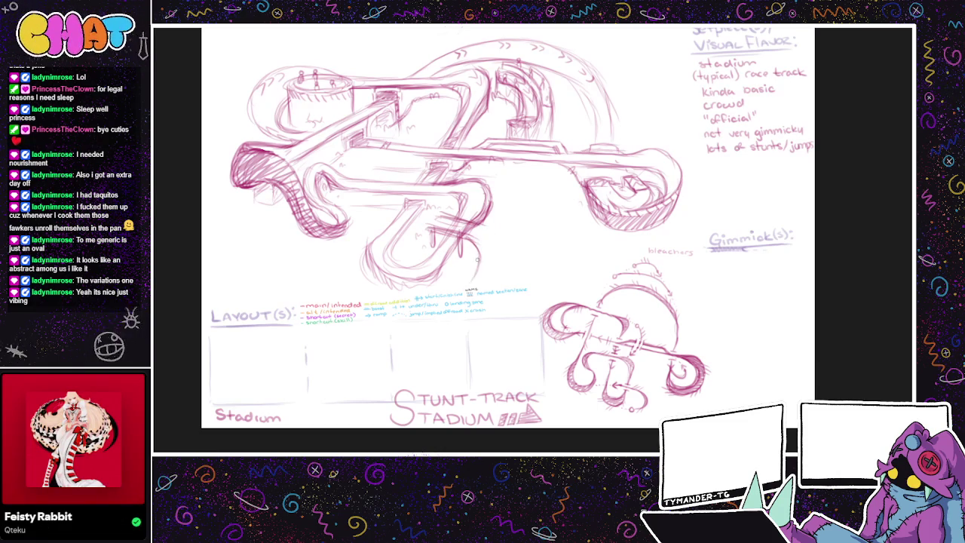
mouse_move(481, 248)
mouse_down()
mouse_move(469, 286)
mouse_move(496, 238)
mouse_move(500, 270)
mouse_move(488, 279)
mouse_move(498, 280)
mouse_up()
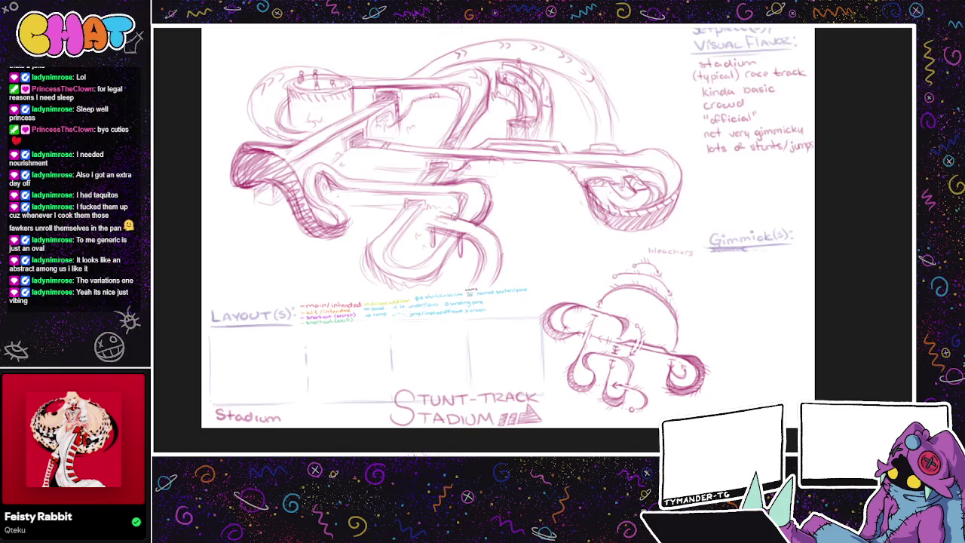
drag(466, 239, 462, 257)
mouse_move(430, 230)
mouse_down()
mouse_move(403, 225)
mouse_move(440, 215)
mouse_move(409, 211)
mouse_move(445, 206)
mouse_up()
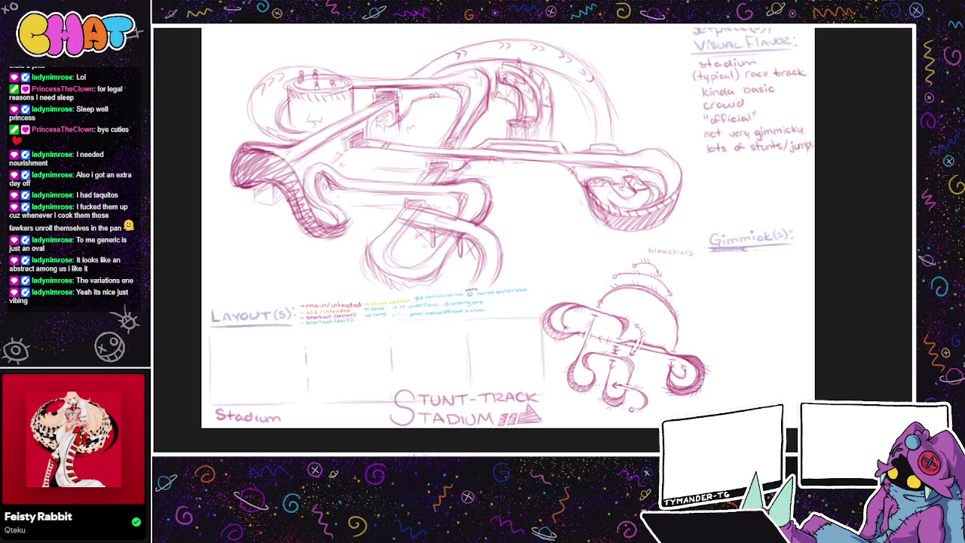
mouse_move(405, 224)
mouse_down()
mouse_move(408, 237)
mouse_move(415, 207)
mouse_move(441, 209)
mouse_move(450, 221)
mouse_move(459, 209)
mouse_up()
mouse_move(476, 246)
mouse_down()
mouse_move(496, 221)
mouse_move(496, 241)
mouse_move(481, 253)
mouse_move(490, 235)
mouse_up()
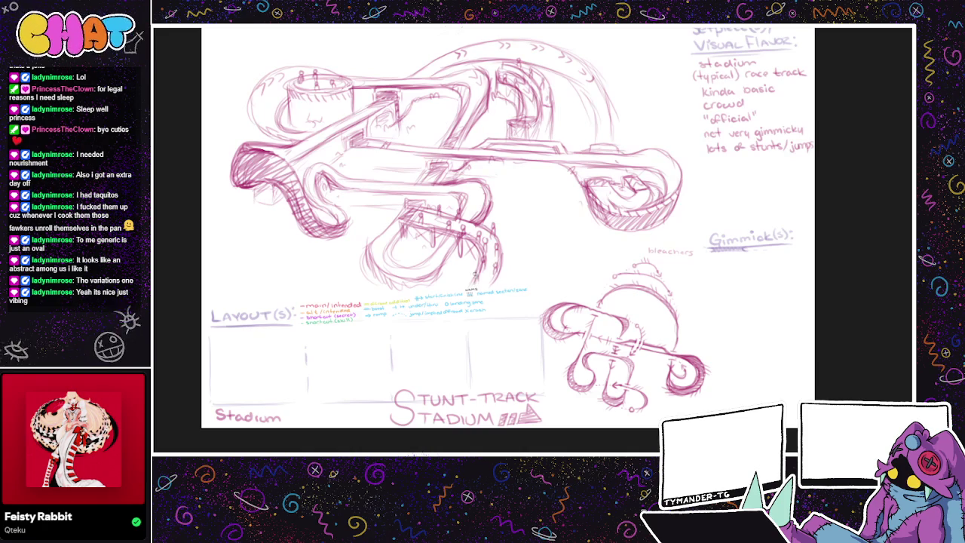
drag(459, 284, 461, 300)
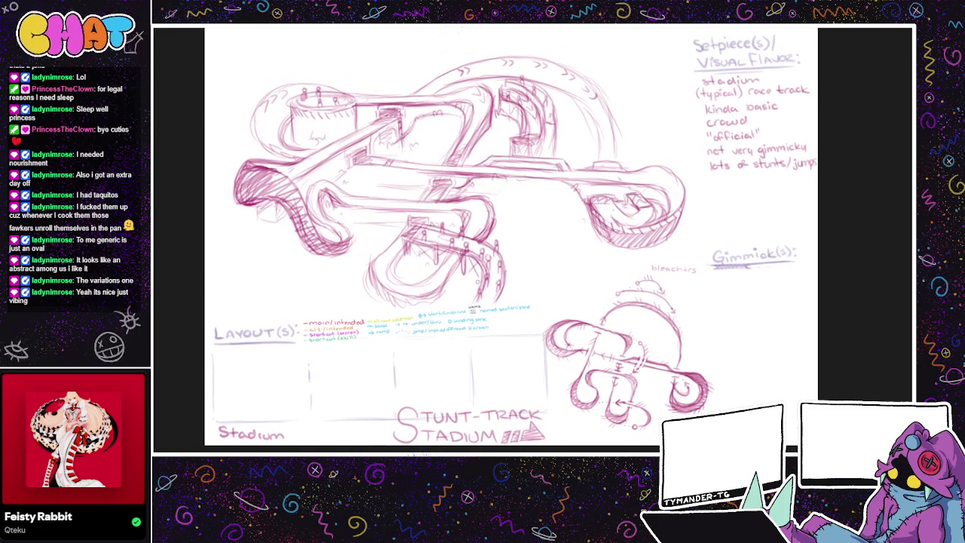
mouse_move(527, 213)
mouse_down()
mouse_move(540, 222)
mouse_move(530, 337)
mouse_move(494, 373)
mouse_up()
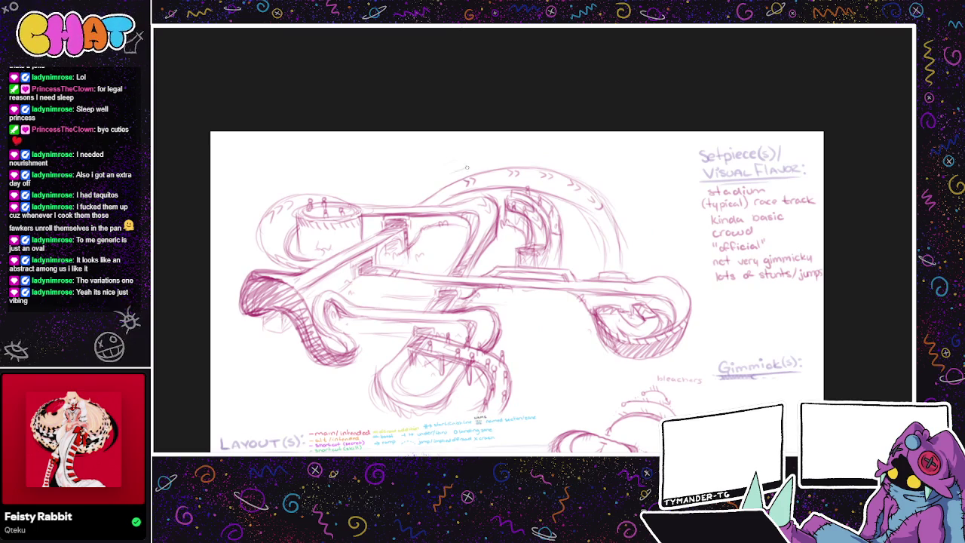
Step: Undo a stray top stroke, then sketch tiered stand arcs with crowd figures above the track
key(ctrl+z)
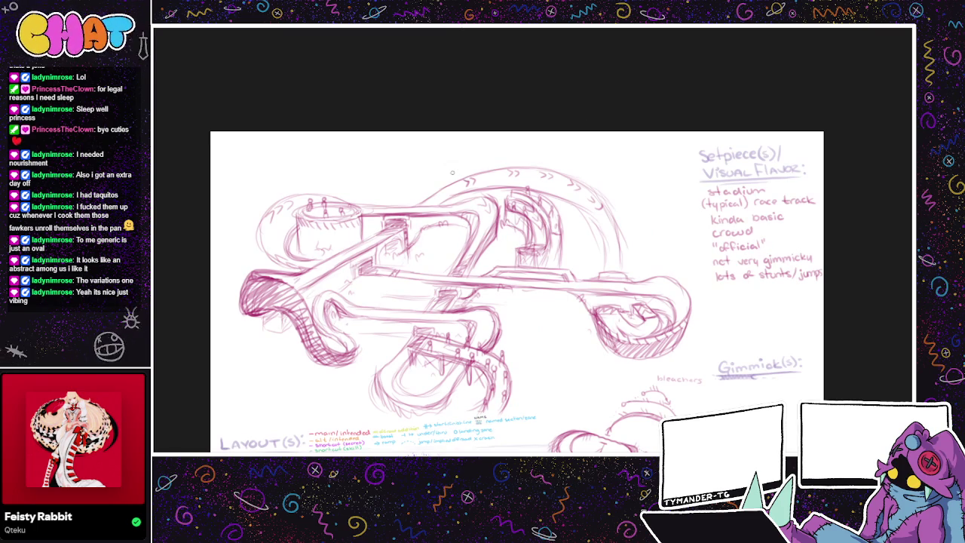
drag(460, 169, 537, 159)
mouse_move(464, 160)
mouse_down()
mouse_move(574, 159)
mouse_move(592, 180)
mouse_up()
mouse_move(476, 152)
mouse_down()
mouse_move(502, 135)
mouse_move(562, 139)
mouse_up()
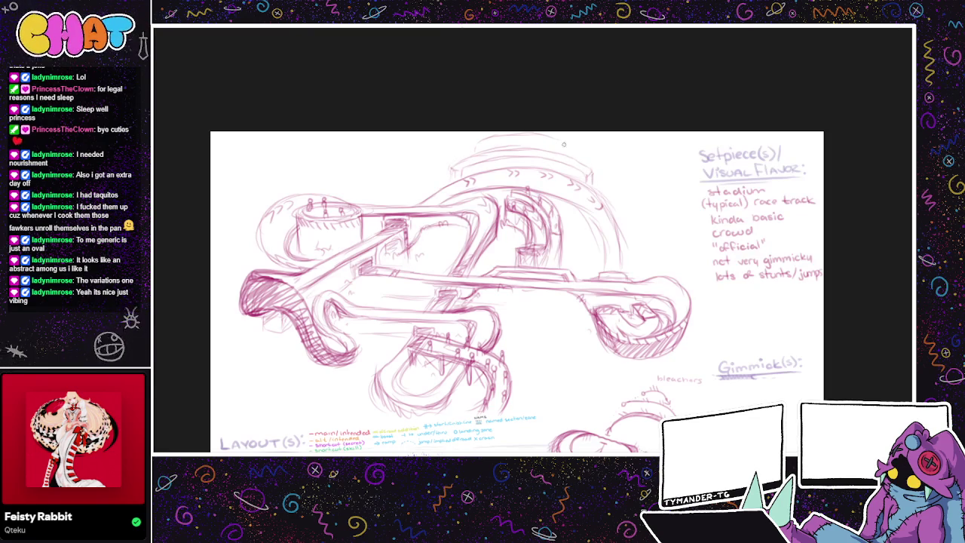
mouse_move(485, 146)
mouse_down()
mouse_move(551, 138)
mouse_move(537, 129)
mouse_up()
drag(475, 157, 480, 160)
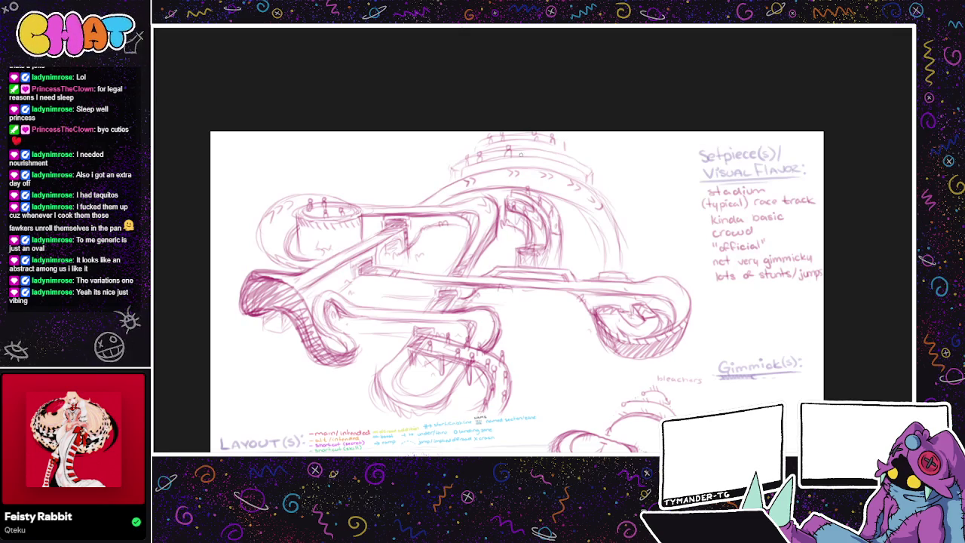
drag(554, 160, 565, 150)
drag(621, 190, 580, 154)
Step: Block out the bleacher shape at the lower ramp's right end
scroll(580, 154, down, 3)
scroll(596, 189, up, 3)
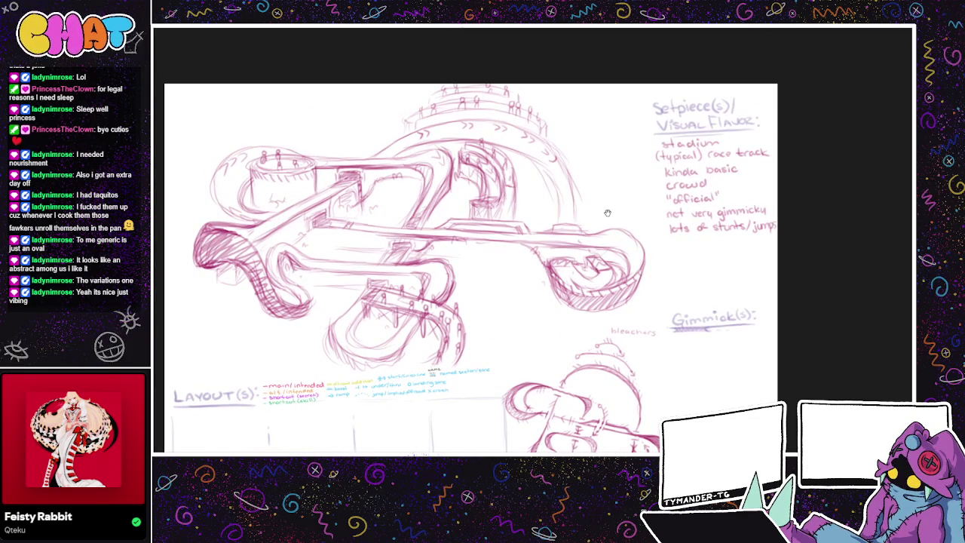
drag(607, 214, 637, 161)
drag(561, 250, 576, 240)
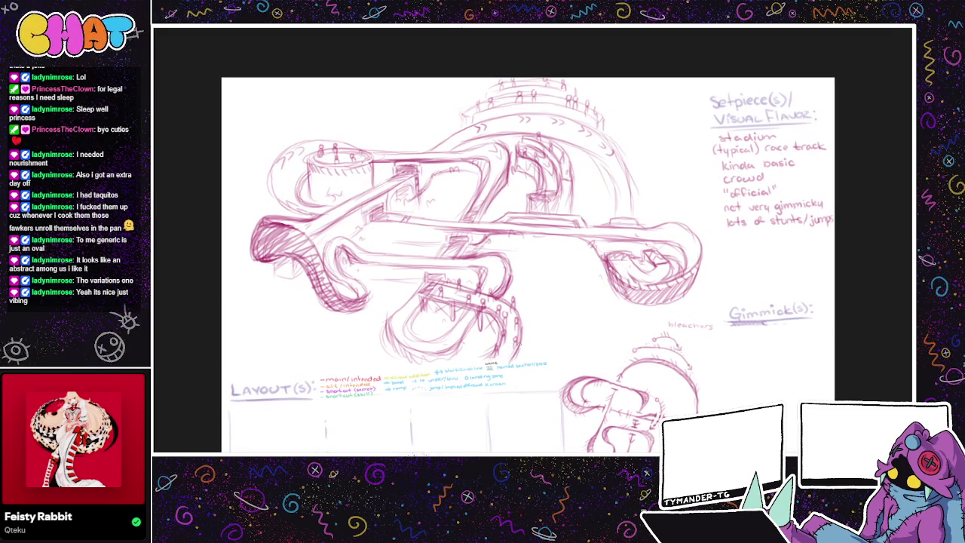
mouse_move(515, 303)
mouse_down()
mouse_move(538, 311)
mouse_move(513, 361)
mouse_up()
drag(531, 307, 521, 336)
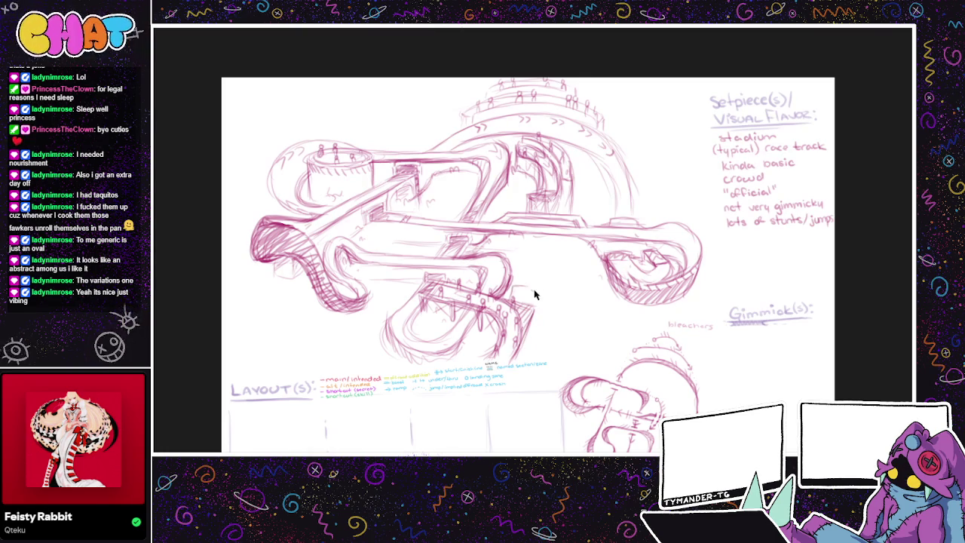
mouse_move(524, 291)
mouse_down()
mouse_move(508, 299)
mouse_move(542, 297)
mouse_move(535, 317)
mouse_move(510, 294)
mouse_move(556, 287)
mouse_move(551, 342)
mouse_up()
mouse_move(553, 286)
mouse_down()
mouse_move(563, 320)
mouse_move(544, 362)
mouse_up()
drag(541, 295, 533, 314)
drag(525, 334, 518, 353)
mouse_move(540, 300)
mouse_down()
mouse_move(516, 359)
mouse_move(525, 344)
mouse_up()
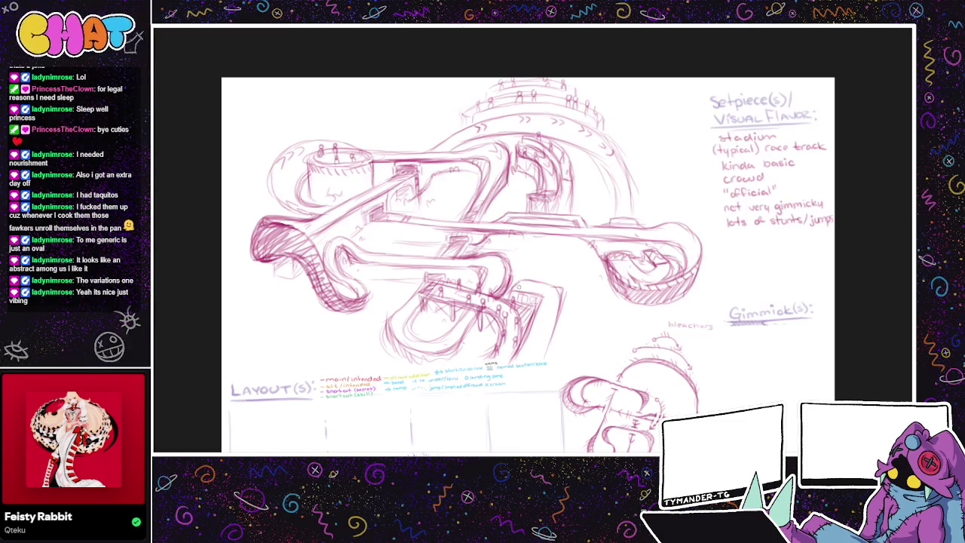
Step: Hatch the bleacher block's side and draw its top edge
mouse_move(531, 287)
mouse_down()
mouse_move(533, 278)
mouse_move(542, 292)
mouse_move(552, 288)
mouse_move(546, 340)
mouse_move(518, 359)
mouse_up()
drag(543, 303, 528, 345)
drag(530, 335, 523, 357)
drag(545, 301, 526, 337)
drag(532, 289, 548, 293)
mouse_move(530, 290)
mouse_down()
mouse_move(514, 284)
mouse_move(527, 274)
mouse_move(566, 289)
mouse_move(561, 310)
mouse_up()
mouse_move(616, 340)
mouse_down()
mouse_move(627, 341)
mouse_move(626, 271)
mouse_move(581, 252)
mouse_up()
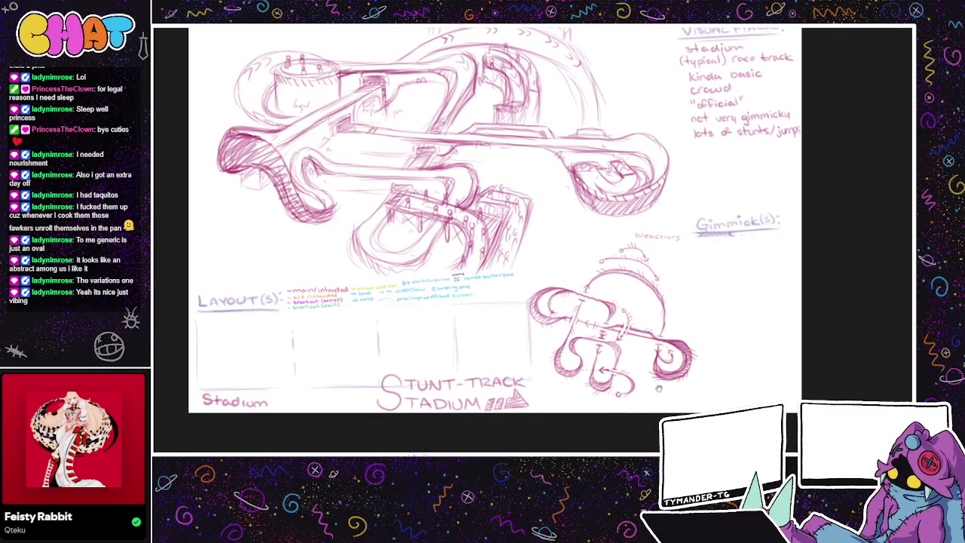
drag(657, 386, 619, 370)
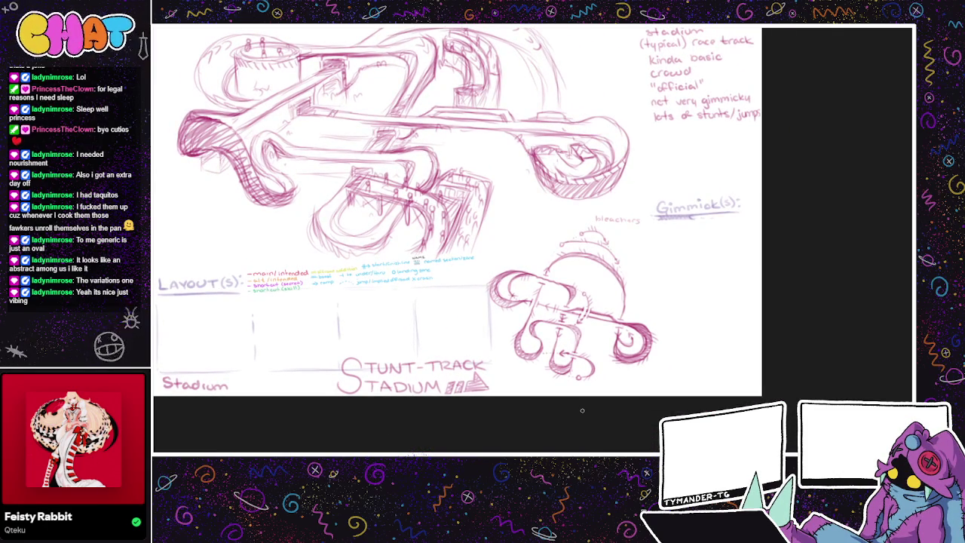
drag(627, 296, 596, 302)
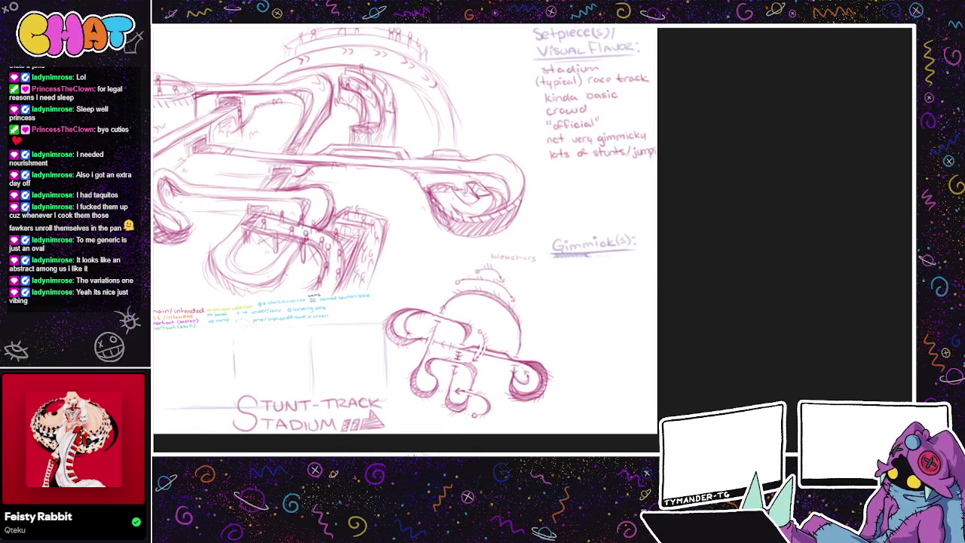
Step: Check the sketch layers, then write 'stadium bleachers w/ crowd' under Gimmick(s)
key(Delete)
key(ctrl+z)
key(ctrl+z)
key(ctrl+y)
mouse_move(553, 263)
mouse_down()
mouse_move(558, 273)
mouse_move(583, 261)
mouse_move(656, 261)
mouse_up()
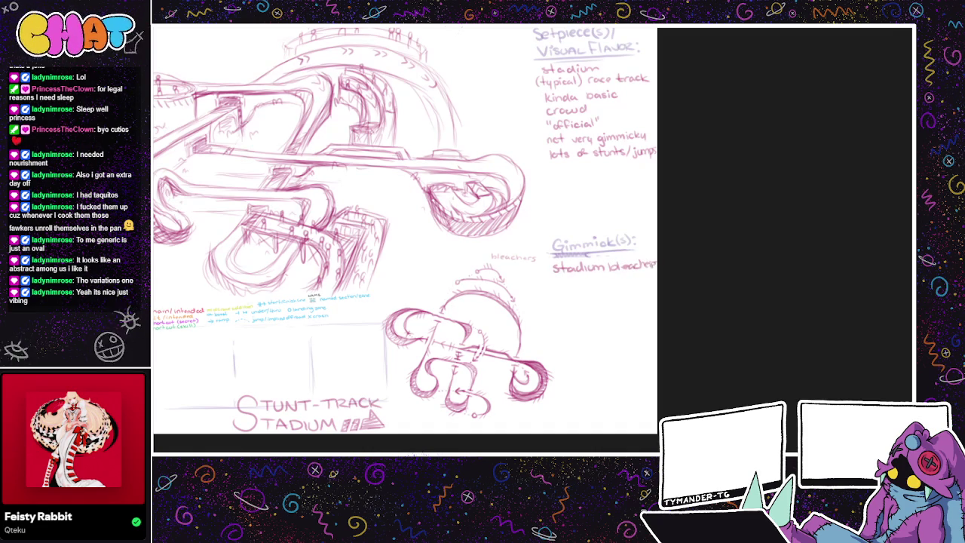
drag(546, 277, 567, 283)
drag(573, 279, 591, 279)
drag(593, 281, 614, 276)
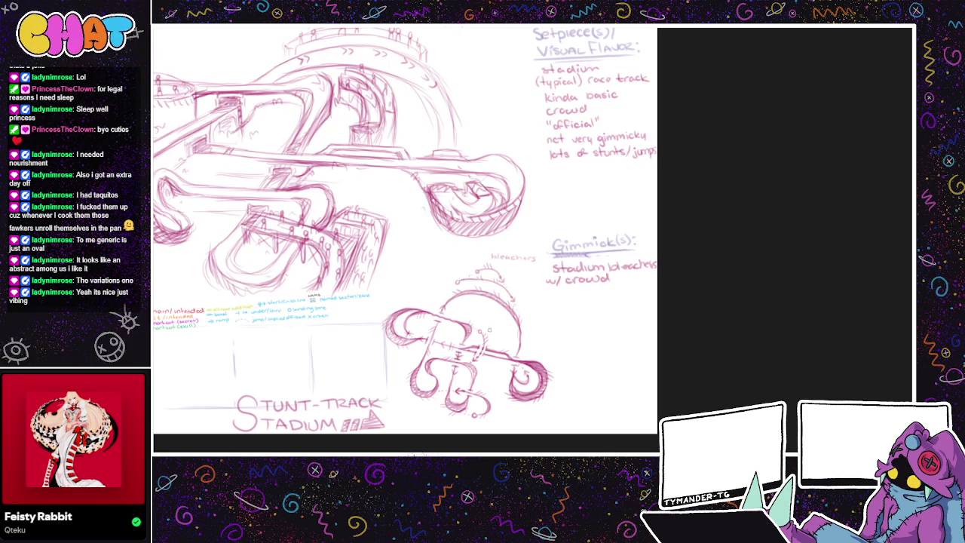
Step: Add the '(boosted shortcuts)' note beneath it
drag(521, 312, 485, 324)
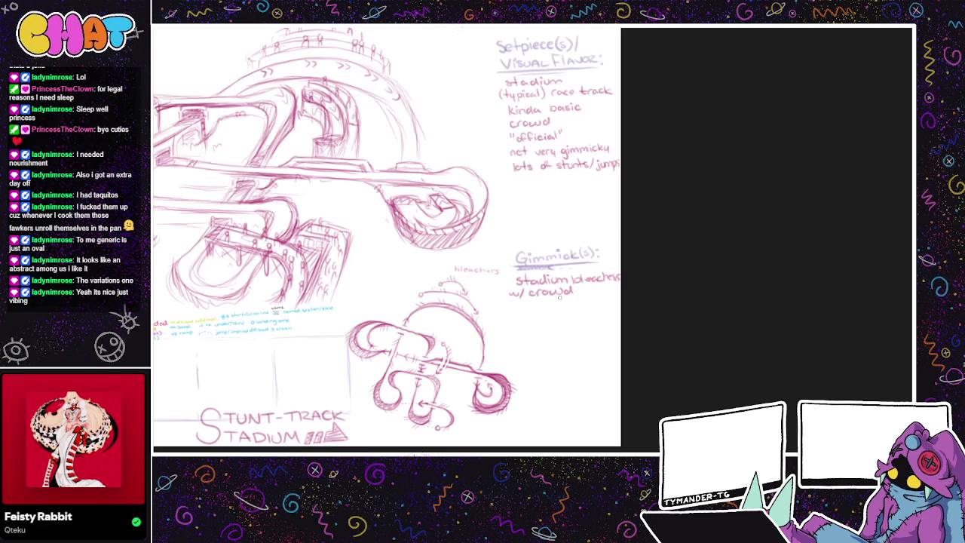
drag(513, 306, 615, 303)
drag(616, 292, 619, 311)
drag(518, 318, 525, 327)
drag(526, 324, 534, 322)
Step: Write 'lots of trick, boost, drift spots', undoing a stray stroke after 'drift'
drag(570, 321, 592, 326)
drag(597, 317, 597, 327)
drag(602, 320, 601, 327)
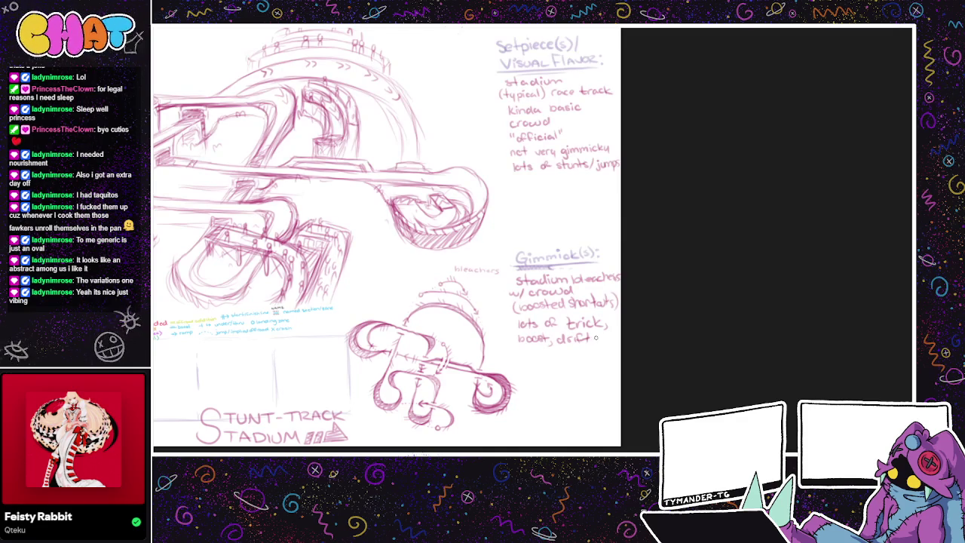
key(ctrl+z)
drag(599, 340, 696, 344)
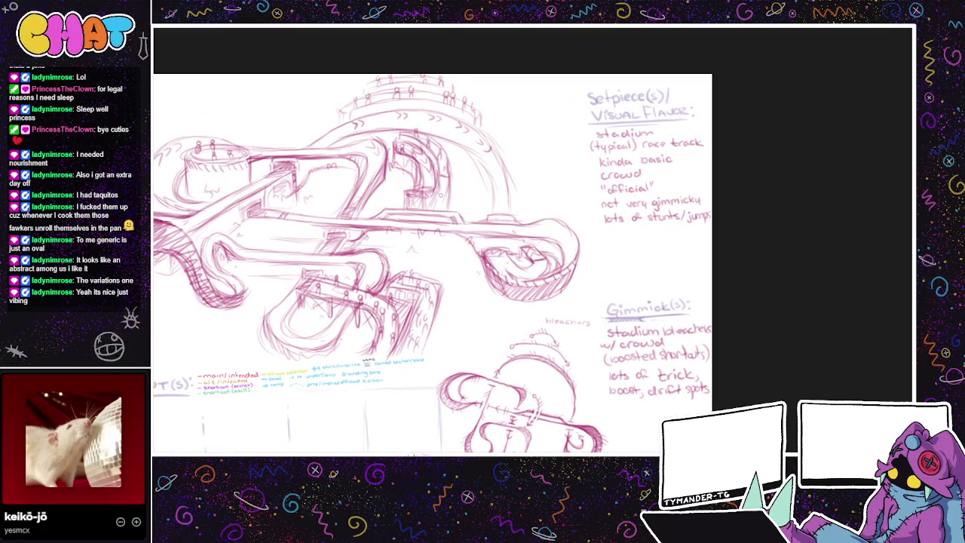
drag(470, 201, 568, 205)
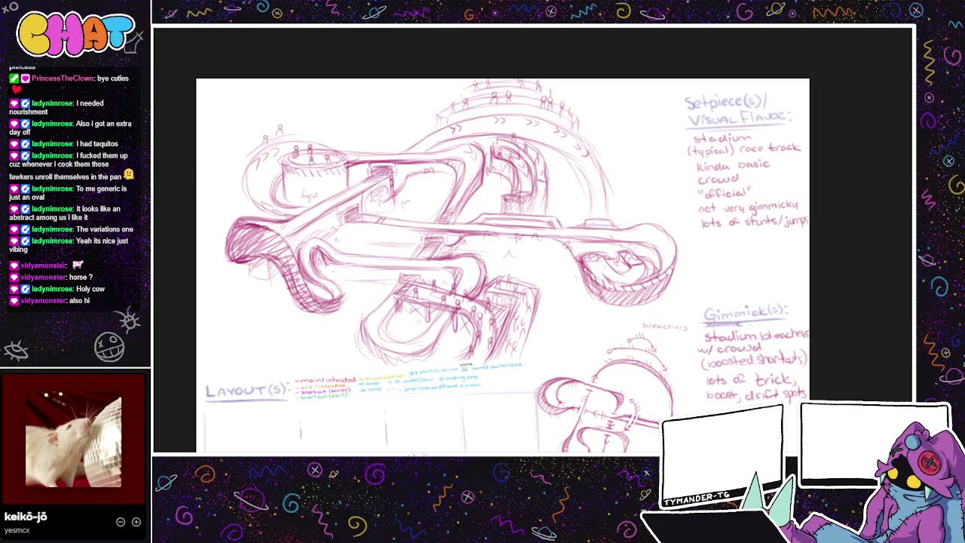
Step: Pencil small spectator figures above the left tower and reposition the sheet before leaving for Blender
drag(250, 142, 256, 139)
drag(678, 379, 633, 356)
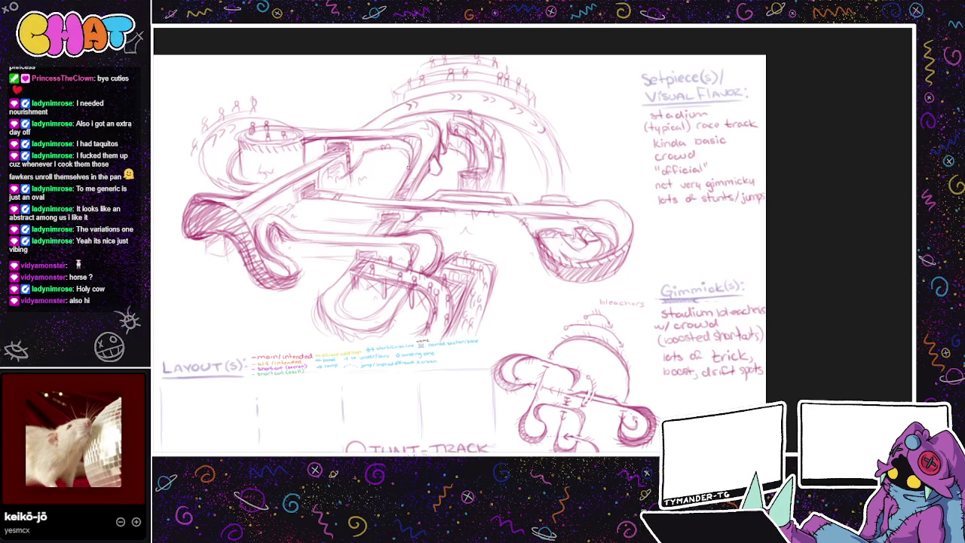
drag(554, 201, 554, 194)
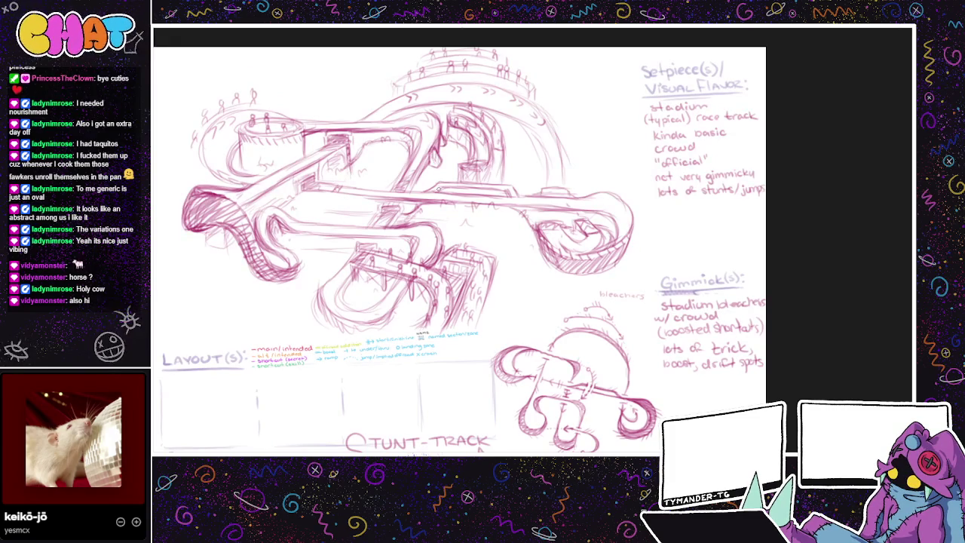
drag(656, 351, 621, 355)
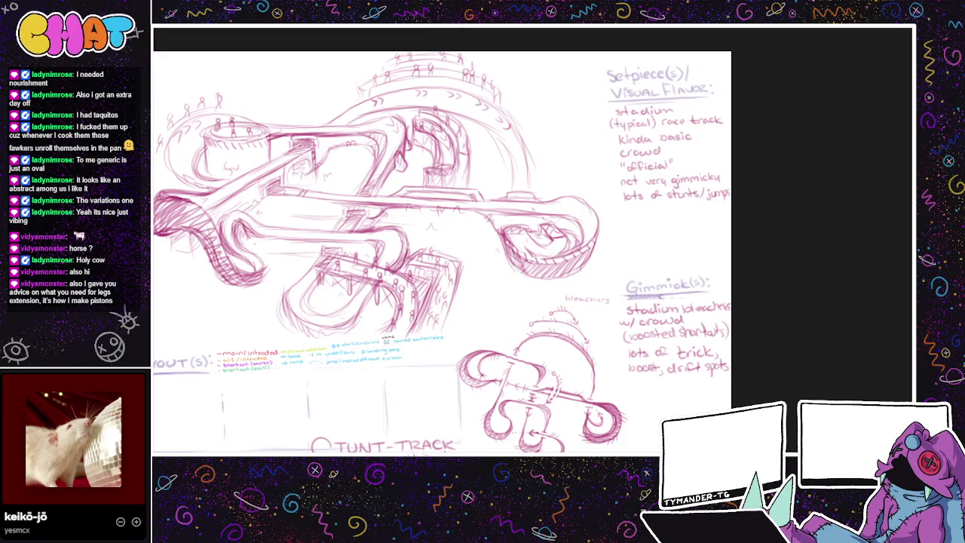
key(alt+Tab)
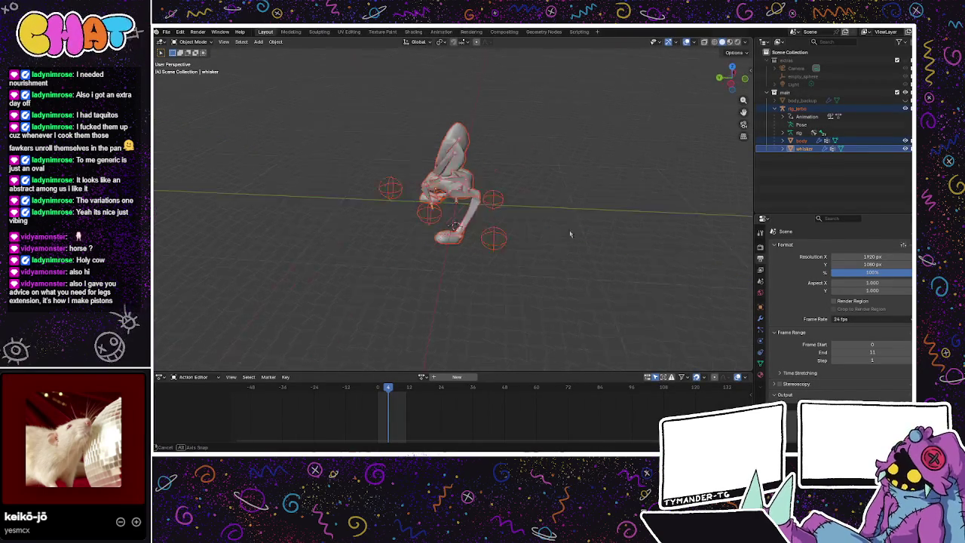
Step: Select the rabbit rig and assign it the 'rest' action in the Action Editor
scroll(460, 212, up, 5)
scroll(560, 218, down, 5)
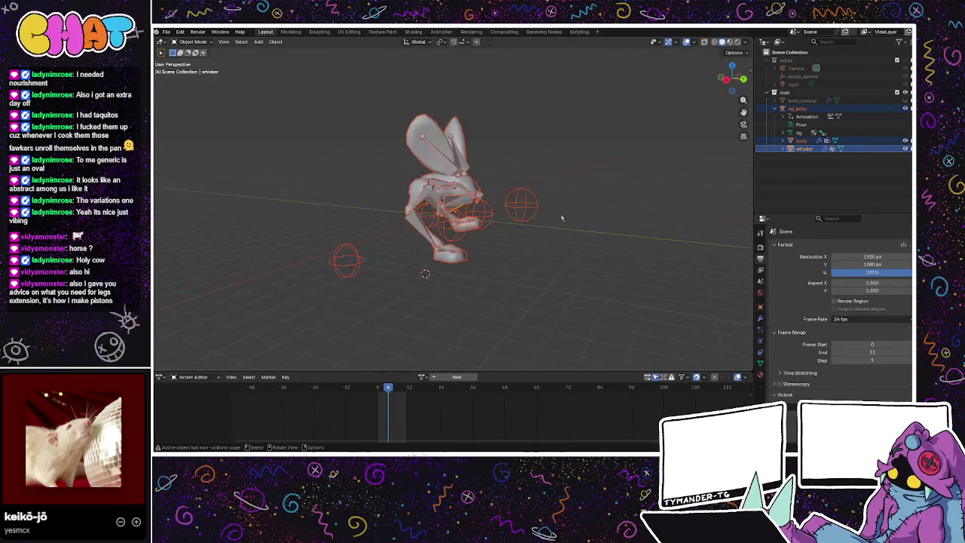
key(Tab)
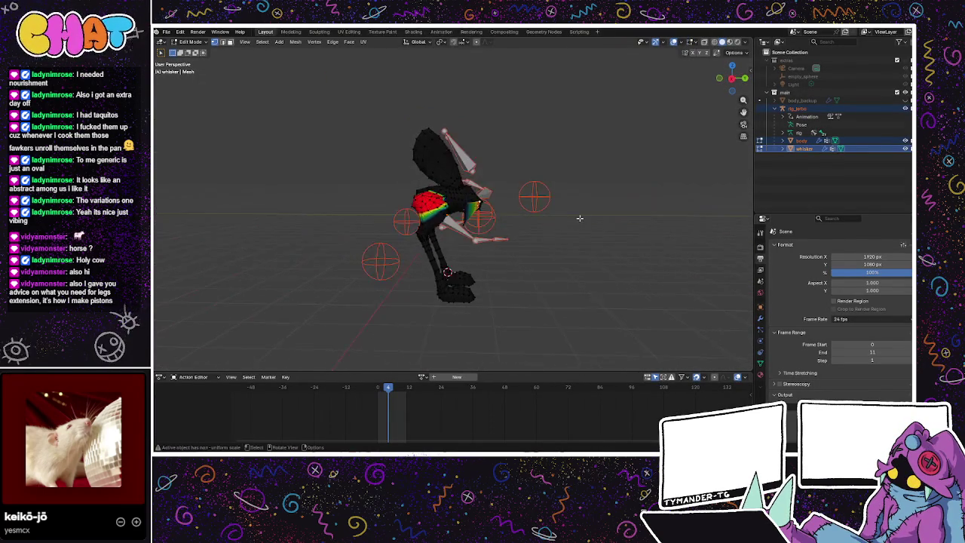
scroll(581, 218, up, 3)
click(880, 102)
click(881, 109)
click(422, 377)
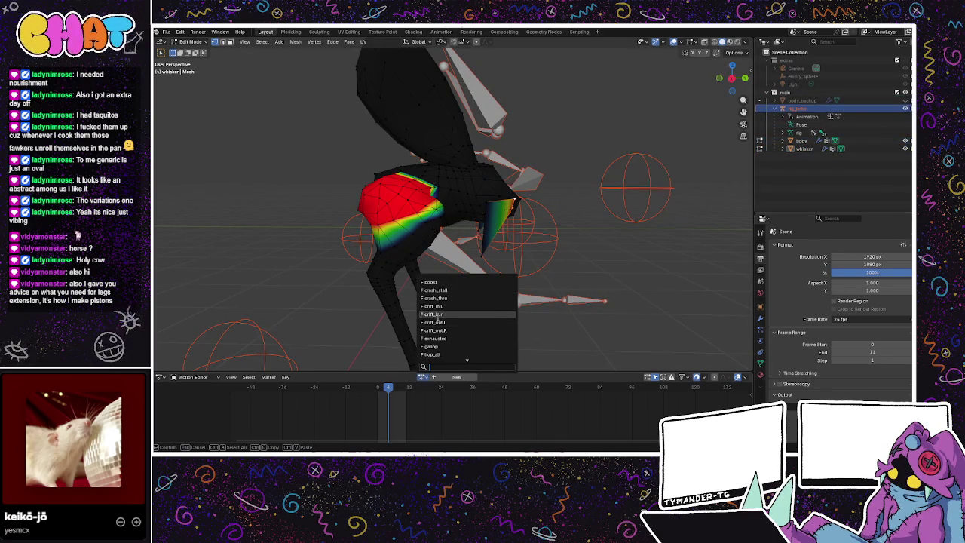
scroll(431, 314, down, 3)
scroll(434, 316, down, 3)
scroll(436, 318, down, 3)
scroll(437, 318, down, 3)
scroll(438, 316, down, 3)
scroll(438, 313, down, 3)
scroll(438, 297, down, 3)
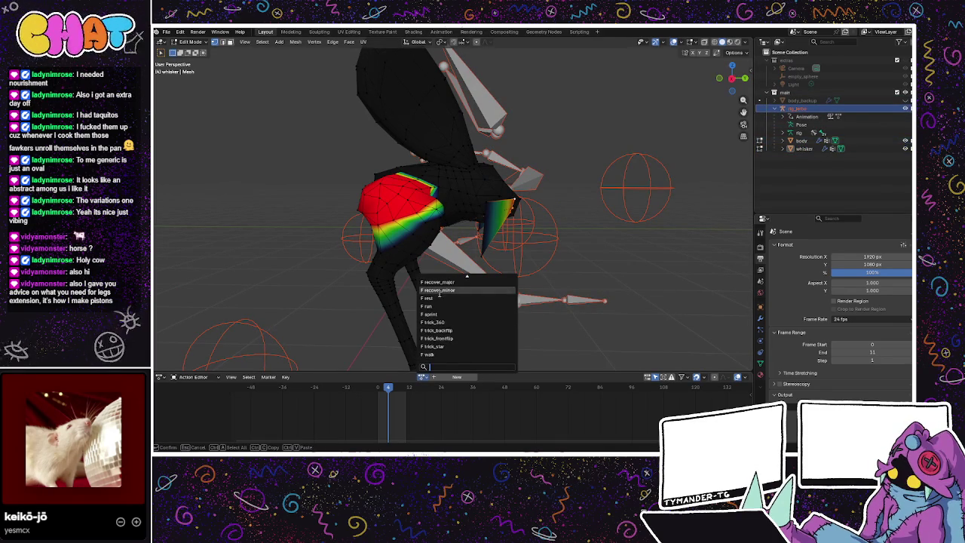
click(438, 298)
Step: Hide the rig's armature in the Outliner and select the body mesh, leaving Edit Mode
scroll(482, 272, down, 5)
scroll(488, 270, up, 3)
scroll(489, 270, up, 3)
click(889, 133)
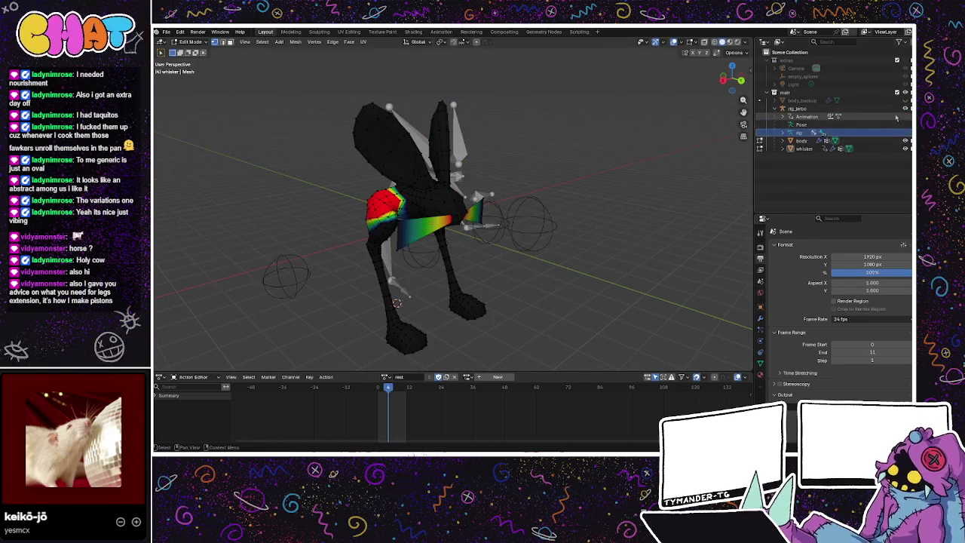
click(904, 109)
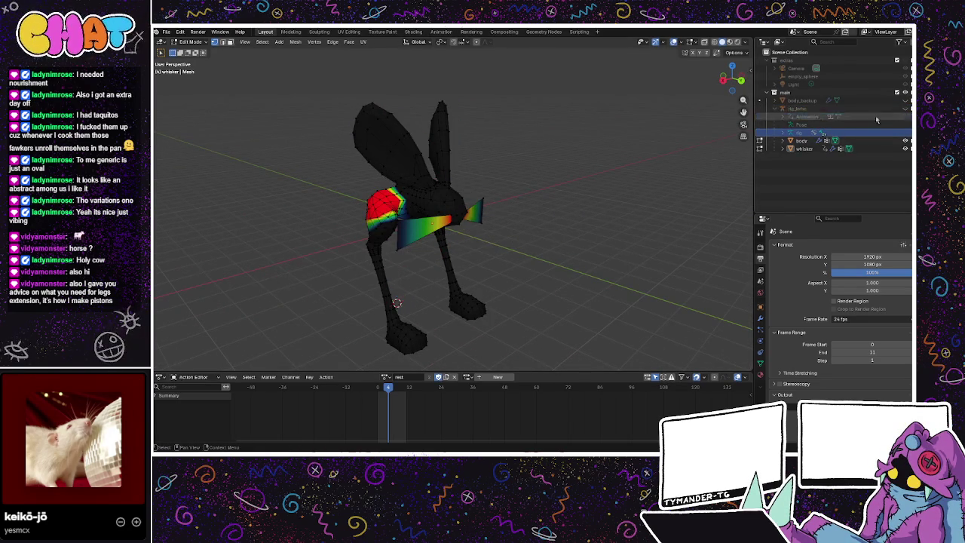
click(801, 141)
key(Tab)
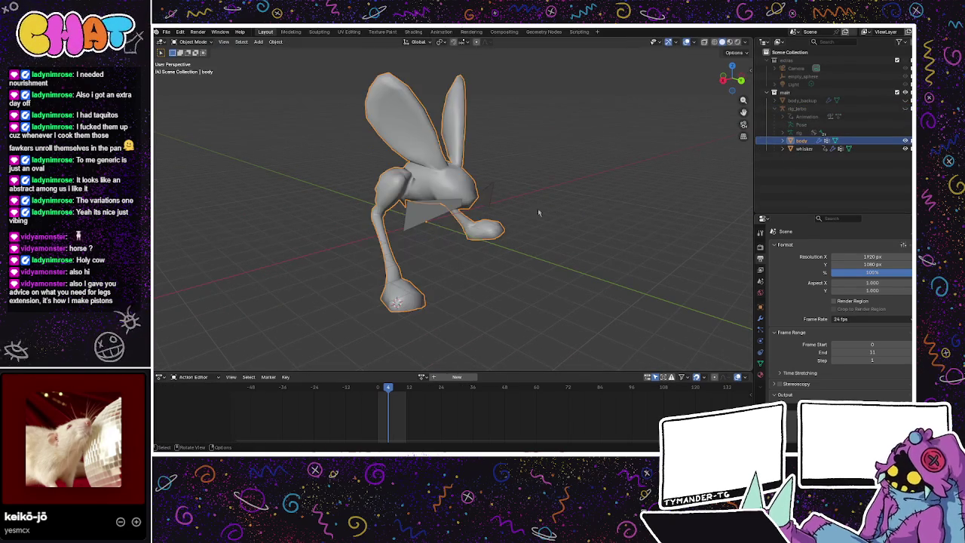
Step: Deselect the body and play the animation, orbiting to a rear angle around the rabbit
click(551, 212)
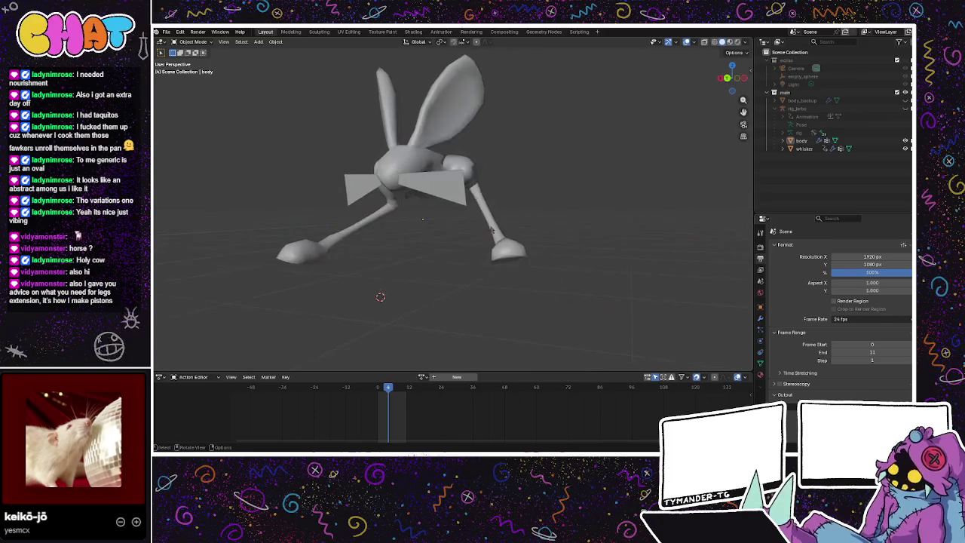
key(space)
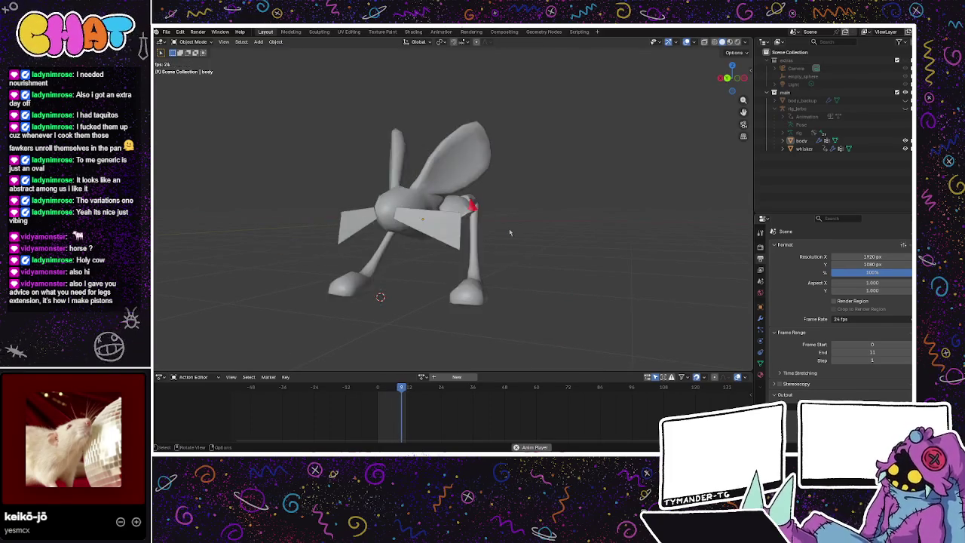
drag(527, 236, 350, 264)
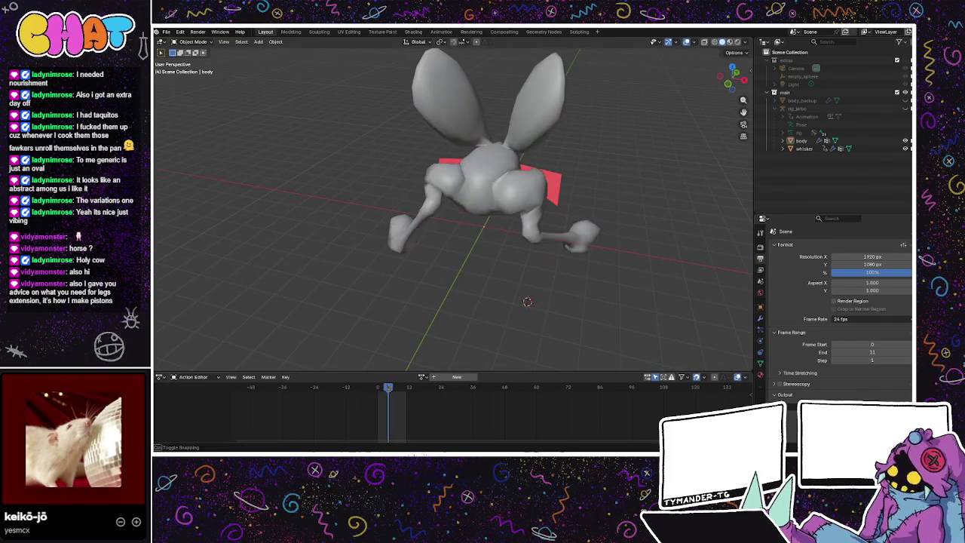
drag(401, 346, 407, 368)
Step: Assign the crash_thru action and unhide the rig_jerbo armature
click(423, 376)
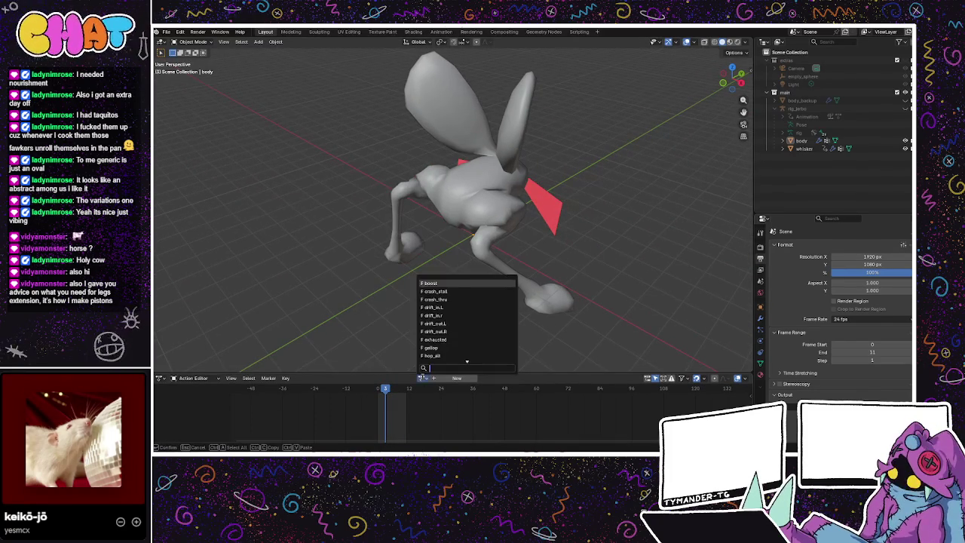
click(453, 299)
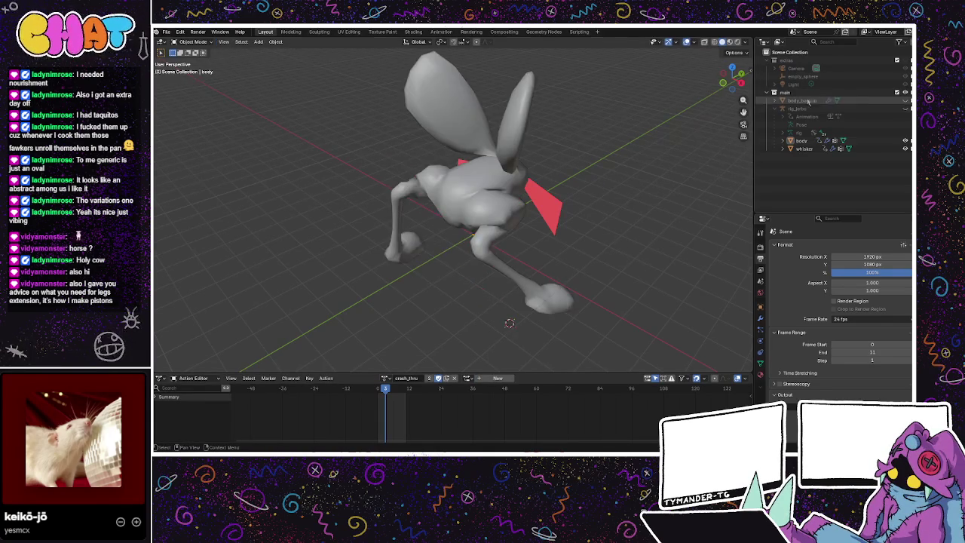
click(905, 108)
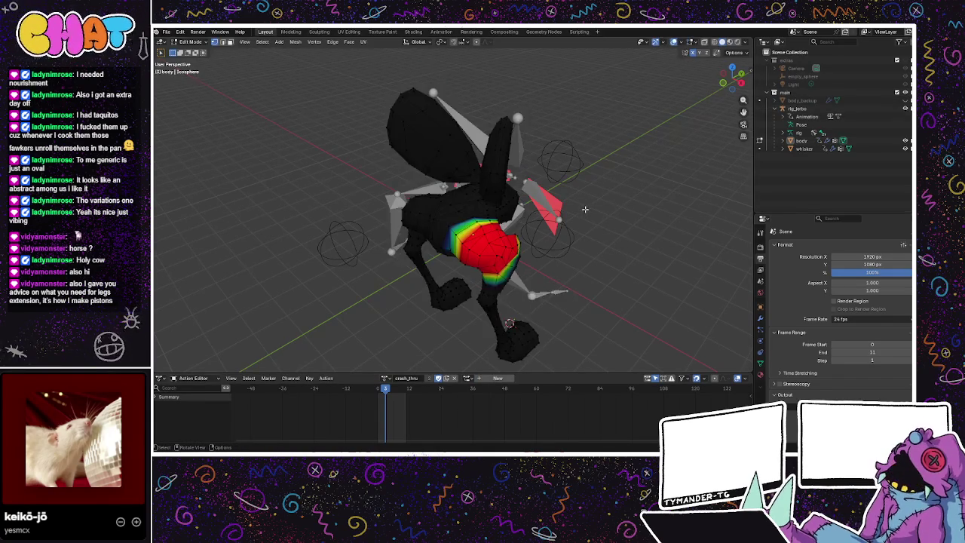
Step: Deselect everything, then select only the rig_jerbo armature and switch its mode
key(a)
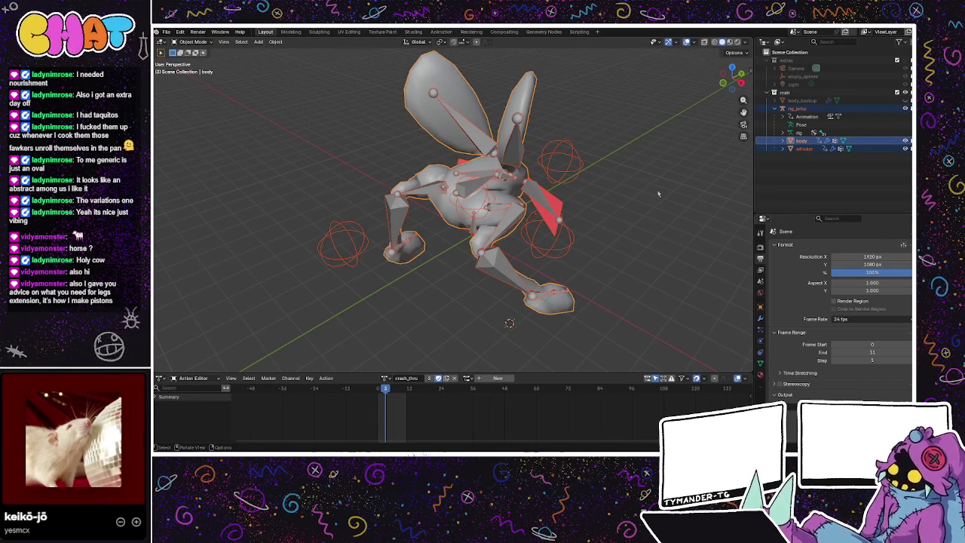
key(alt+a)
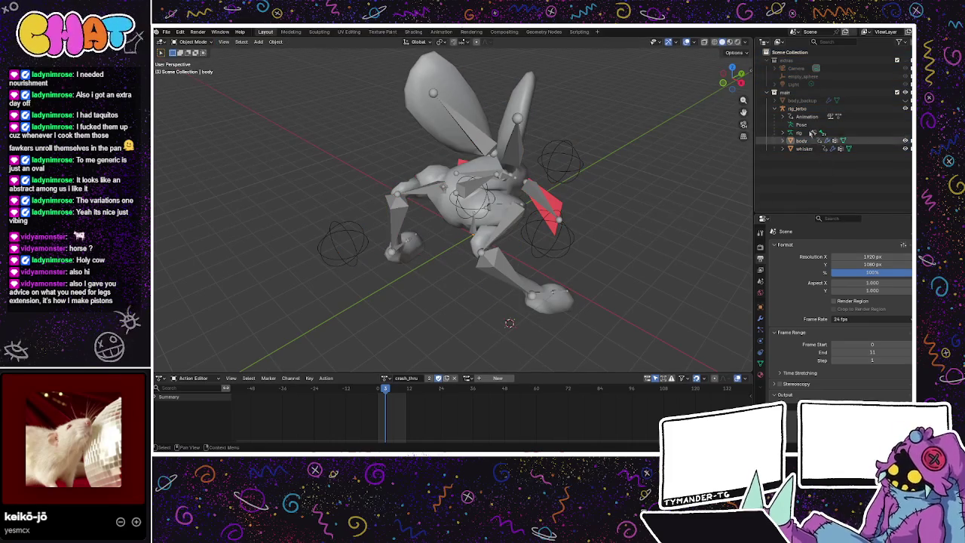
click(799, 108)
key(Tab)
key(Tab)
Step: Put rig_jerbo in Pose Mode with all bones selected, load impact_air at frame 0, and clear the pose
key(ctrl+Tab)
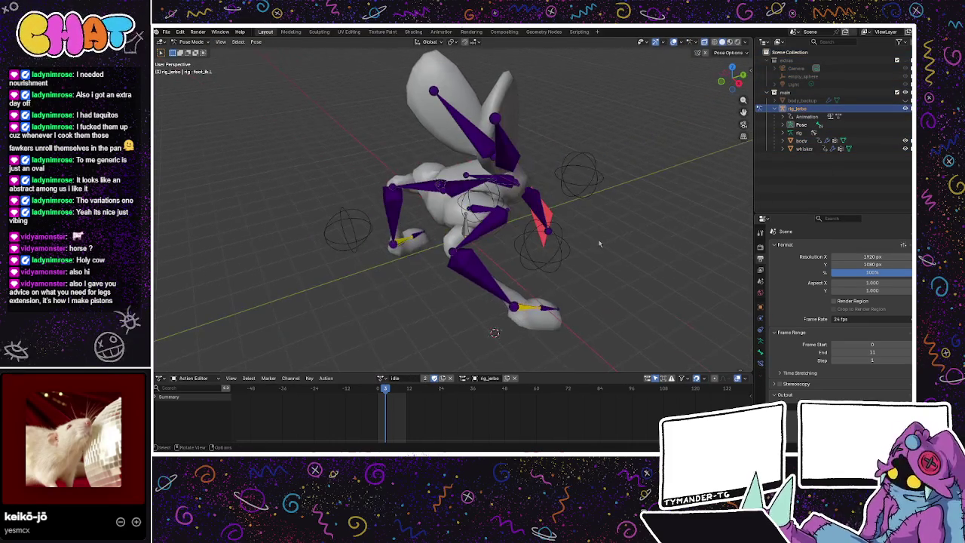
key(a)
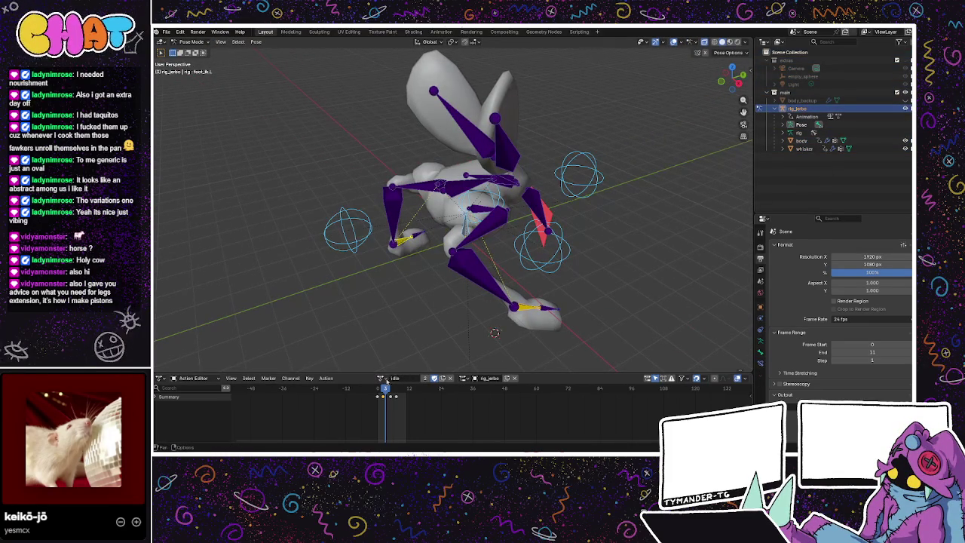
click(376, 389)
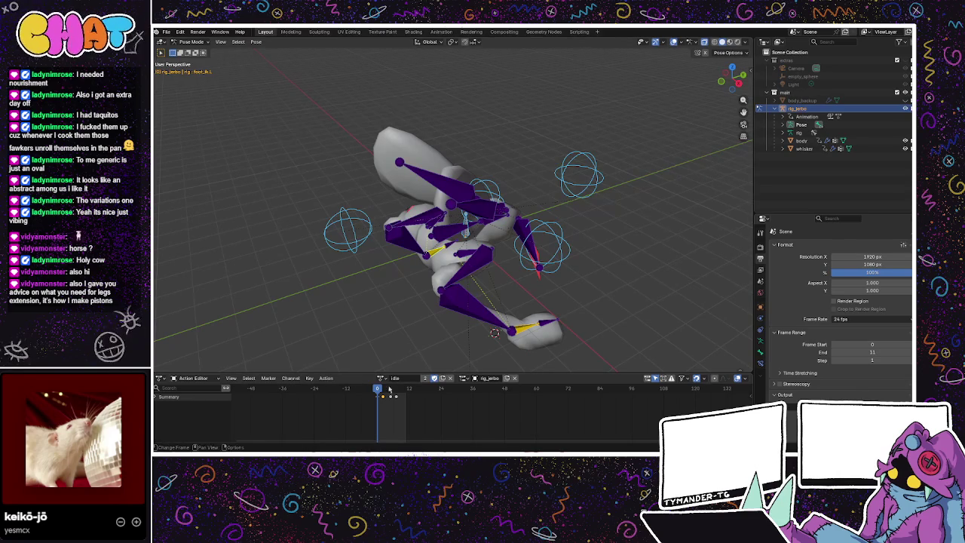
click(383, 377)
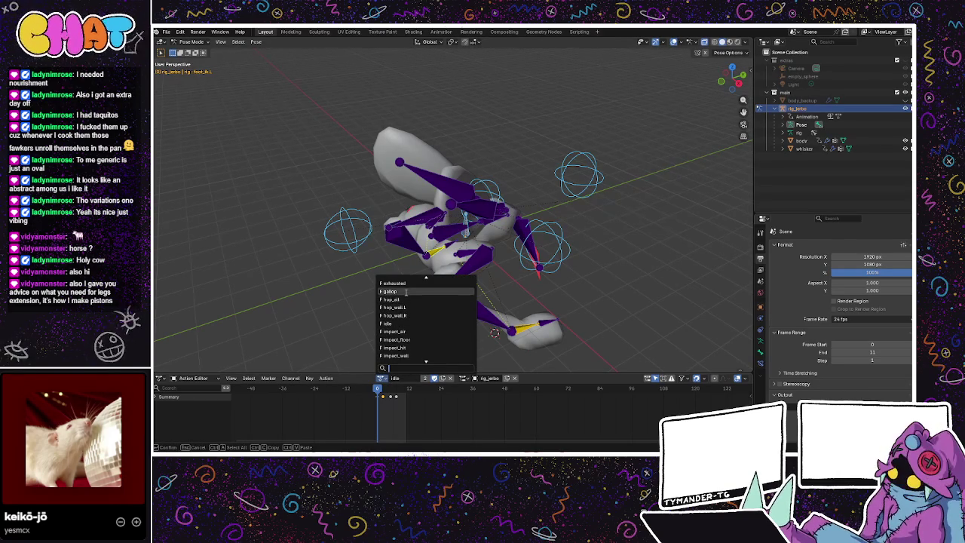
click(398, 331)
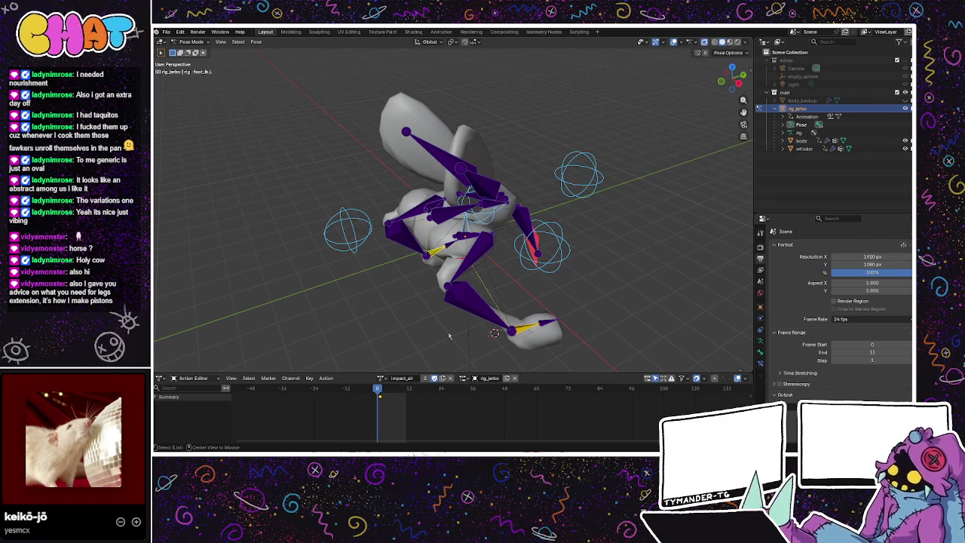
key(alt+g)
mouse_move(449, 335)
mouse_down()
mouse_move(487, 295)
mouse_move(521, 280)
mouse_move(531, 286)
mouse_move(515, 303)
mouse_up()
Step: Move the right foot IK control twice, orbiting to check how the leg bends
key(alt+a)
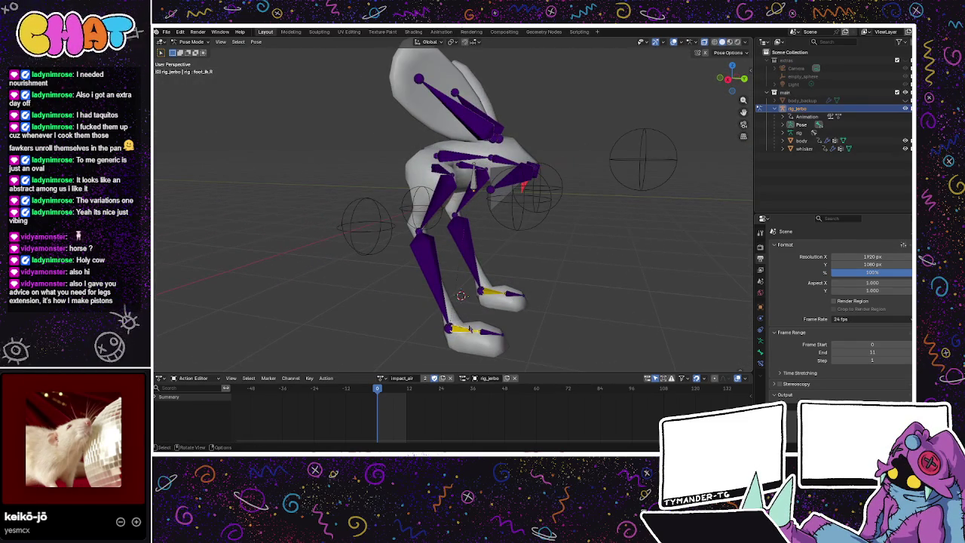
key(g)
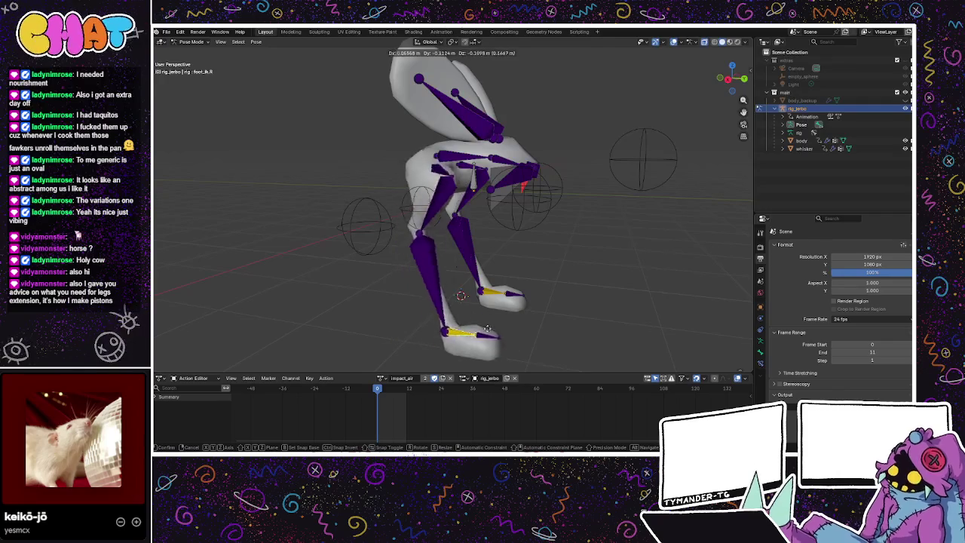
click(474, 359)
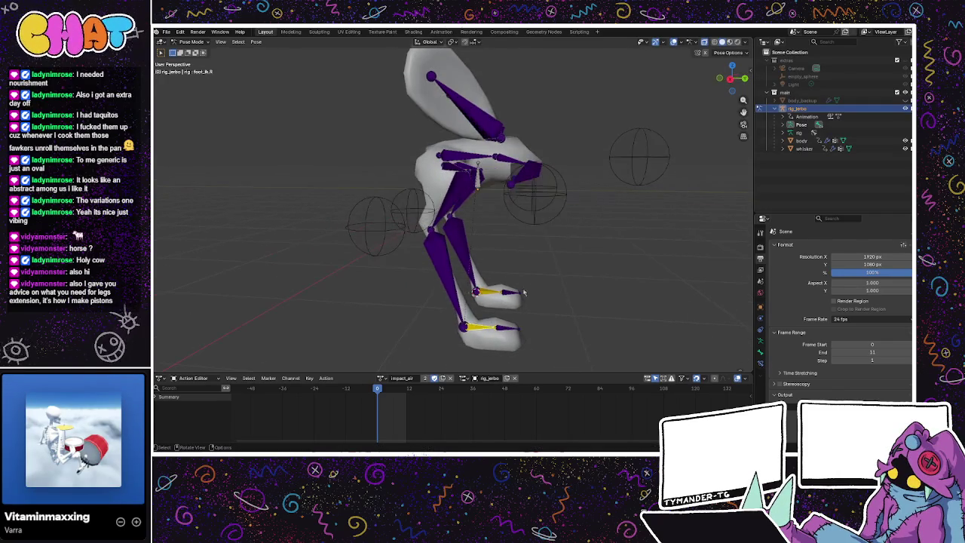
mouse_move(475, 359)
mouse_down()
mouse_move(518, 245)
mouse_move(574, 263)
mouse_move(450, 276)
mouse_up()
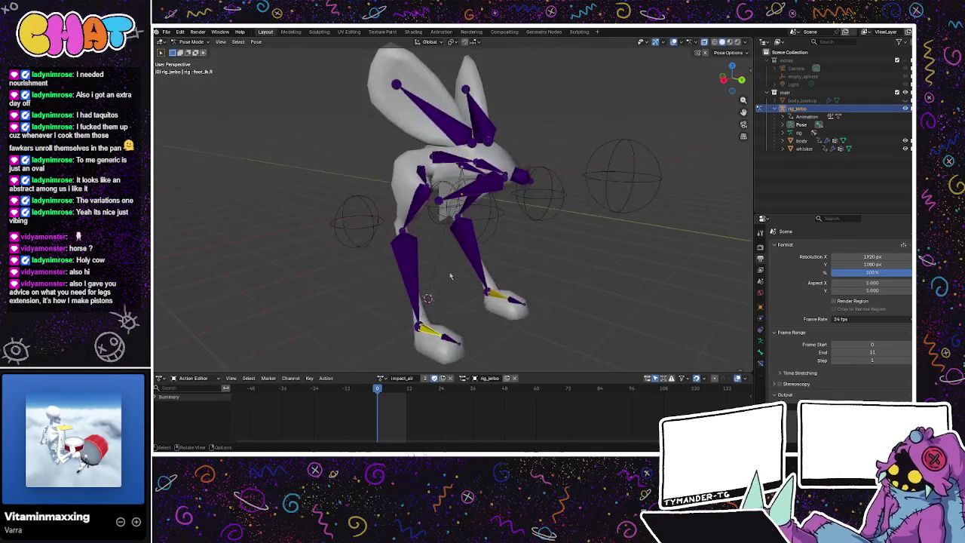
key(g)
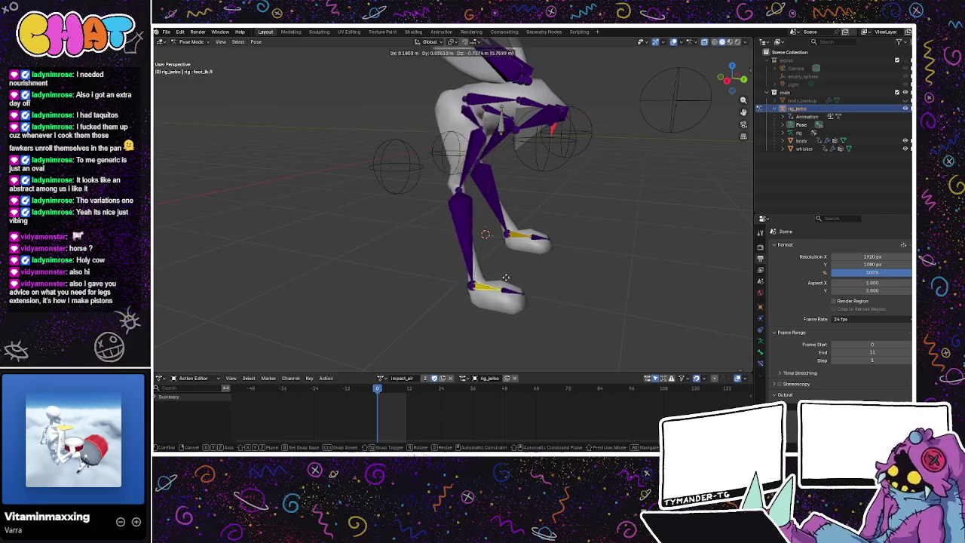
click(509, 258)
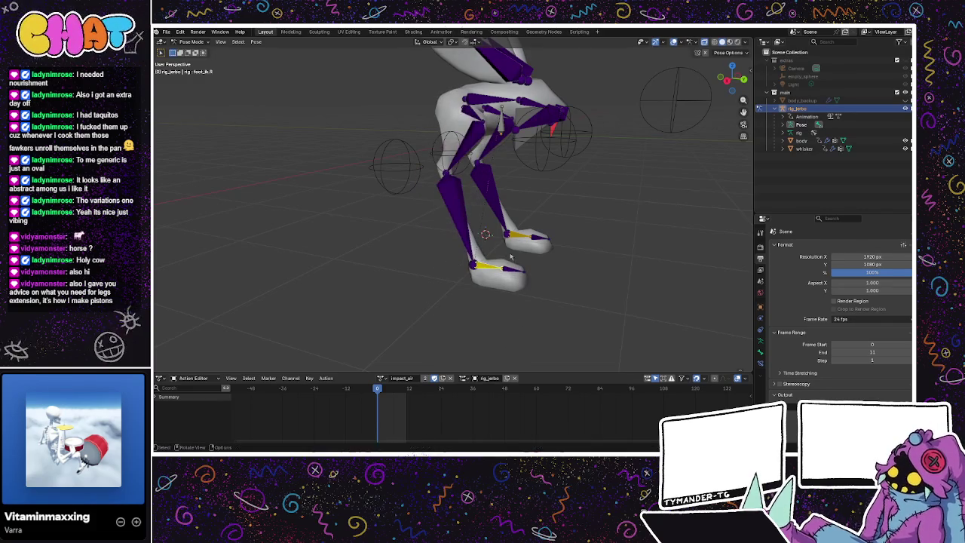
drag(510, 258, 559, 211)
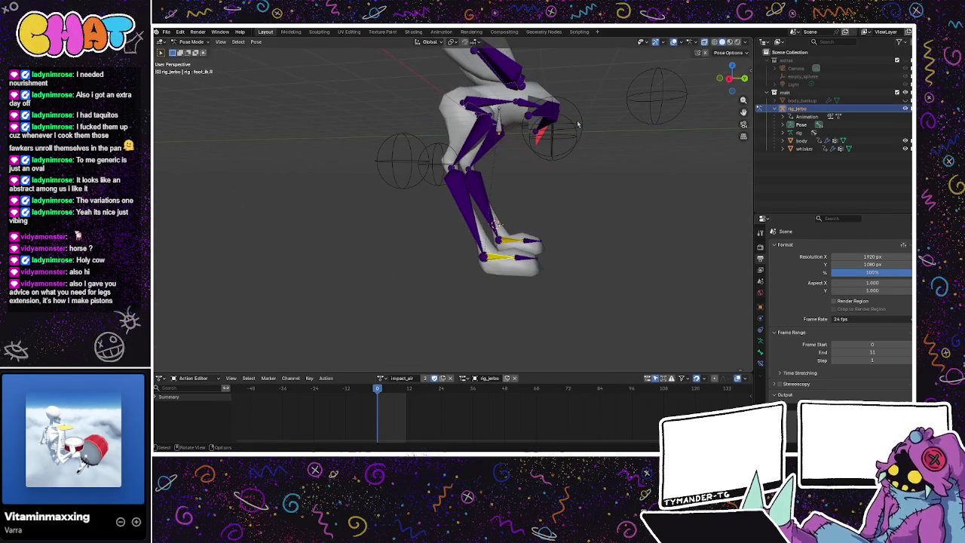
Step: Reposition the right ankle target sphere slightly left and down
click(668, 90)
key(g)
key(Escape)
click(424, 156)
key(g)
click(418, 160)
mouse_move(419, 160)
mouse_down()
mouse_move(554, 231)
mouse_move(540, 172)
mouse_move(520, 267)
mouse_up()
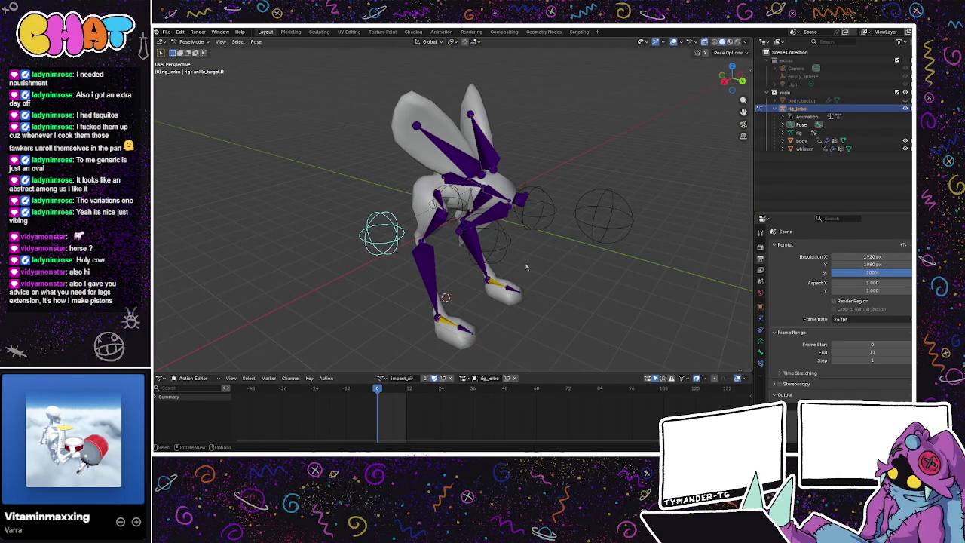
Step: Try moving the right foot IK control again, cancelling so it stays under the body
click(447, 320)
drag(447, 320, 536, 278)
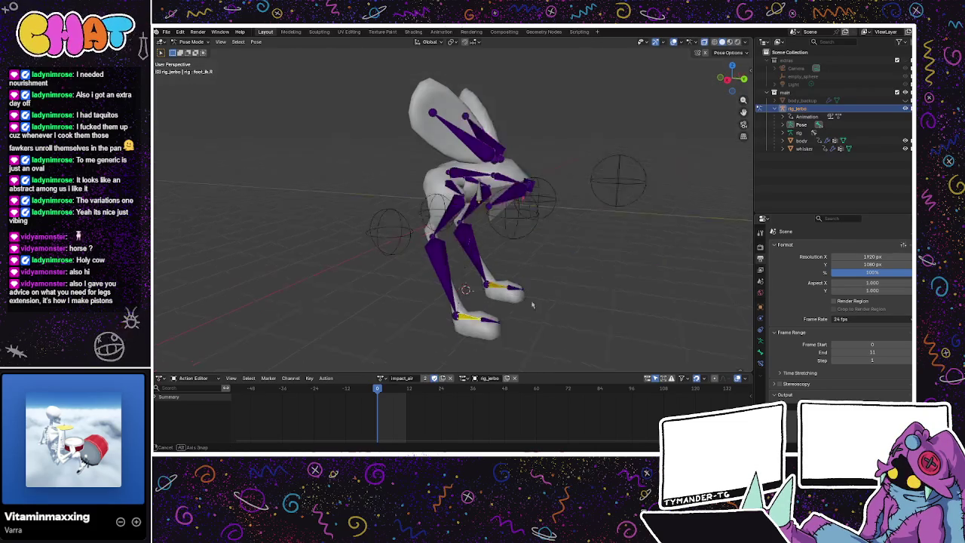
key(g)
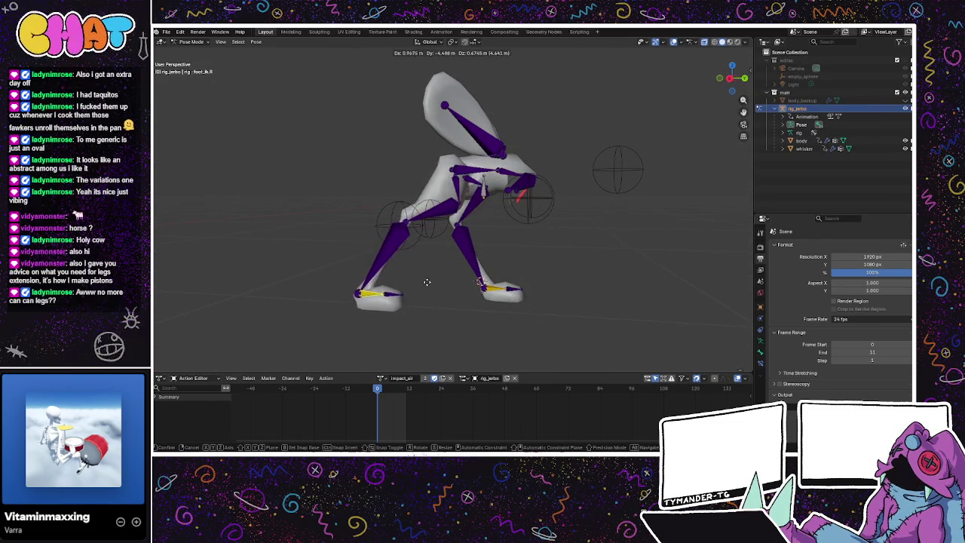
key(Escape)
drag(479, 280, 424, 318)
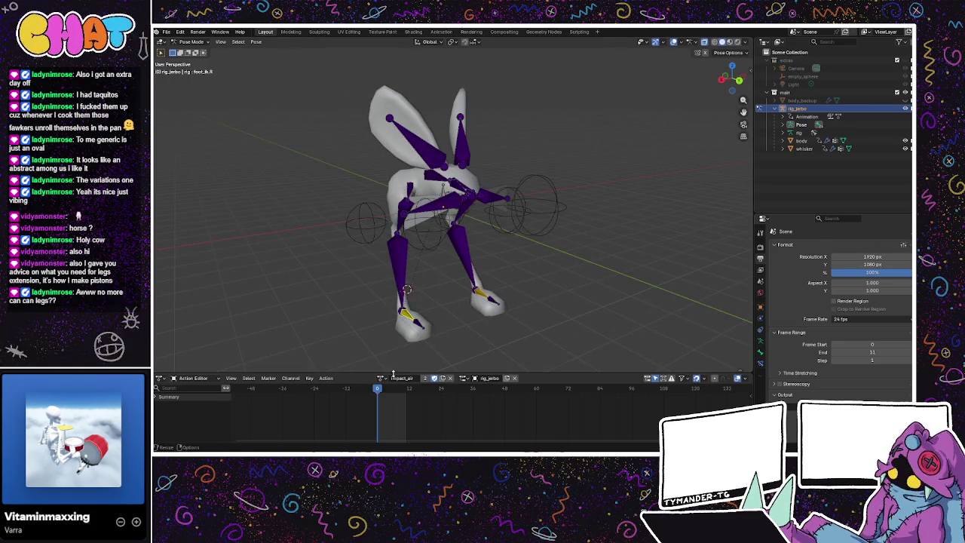
Step: Switch the rig to the sprint action and play it, orbiting around the rabbit
click(381, 377)
scroll(400, 334, down, 3)
scroll(398, 324, down, 3)
scroll(393, 311, down, 5)
click(393, 315)
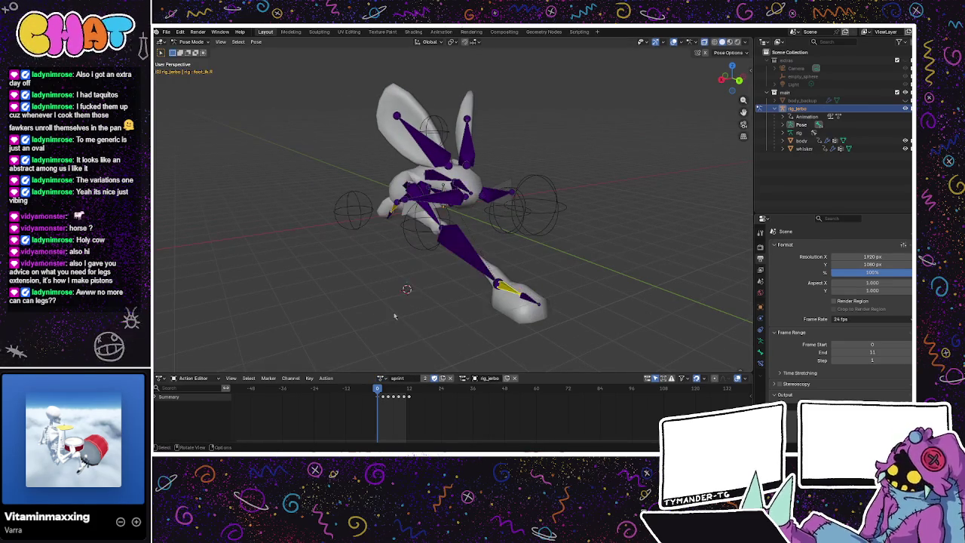
key(space)
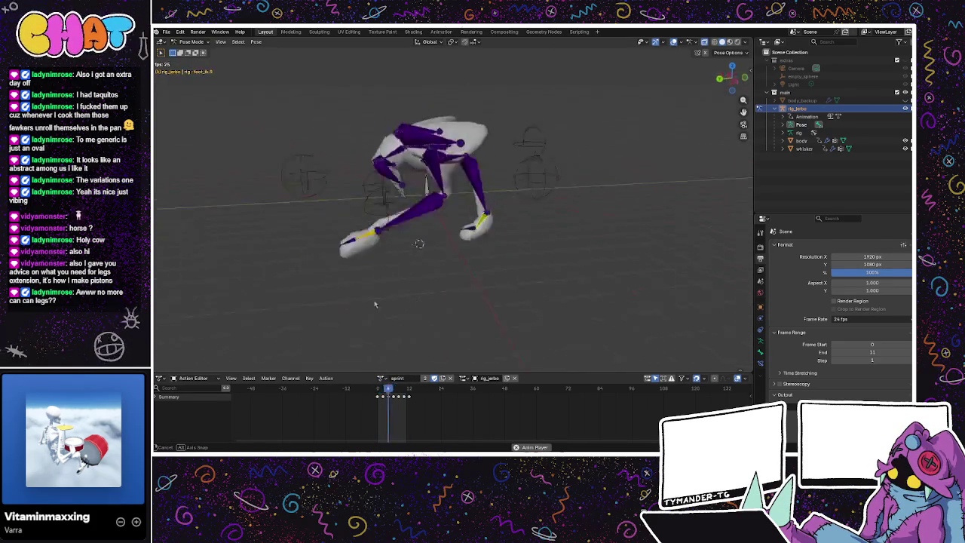
mouse_move(306, 330)
mouse_down()
mouse_move(591, 199)
mouse_move(548, 211)
mouse_up()
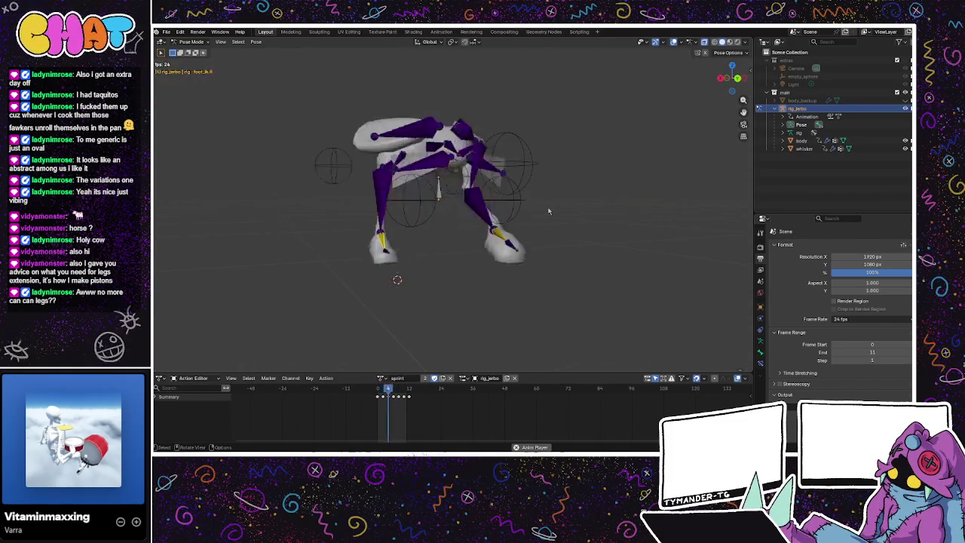
mouse_move(549, 211)
mouse_down()
mouse_move(457, 254)
mouse_move(520, 230)
mouse_up()
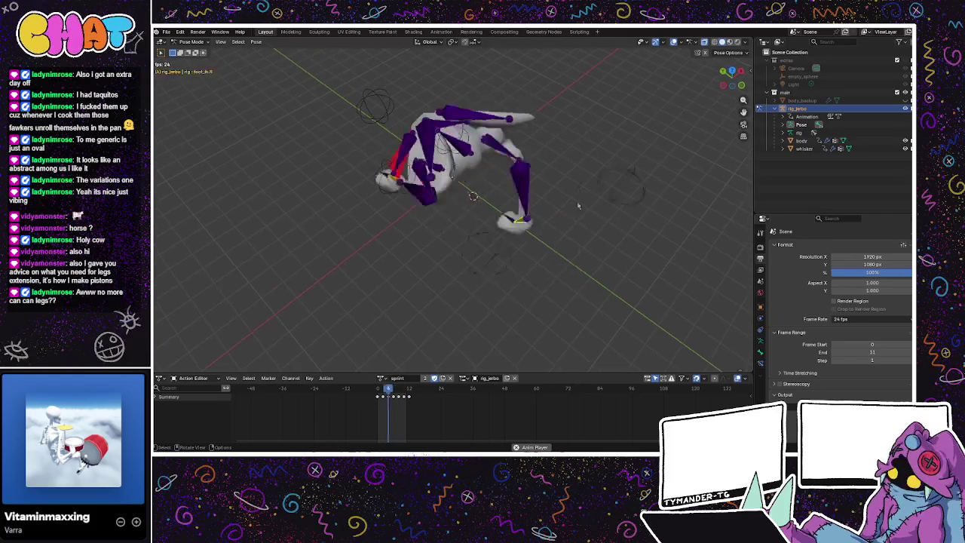
Step: Hide the armature so only the running mesh shows, viewed from an angled side
click(904, 107)
mouse_move(614, 156)
mouse_down()
mouse_move(594, 149)
mouse_move(666, 181)
mouse_move(502, 199)
mouse_up()
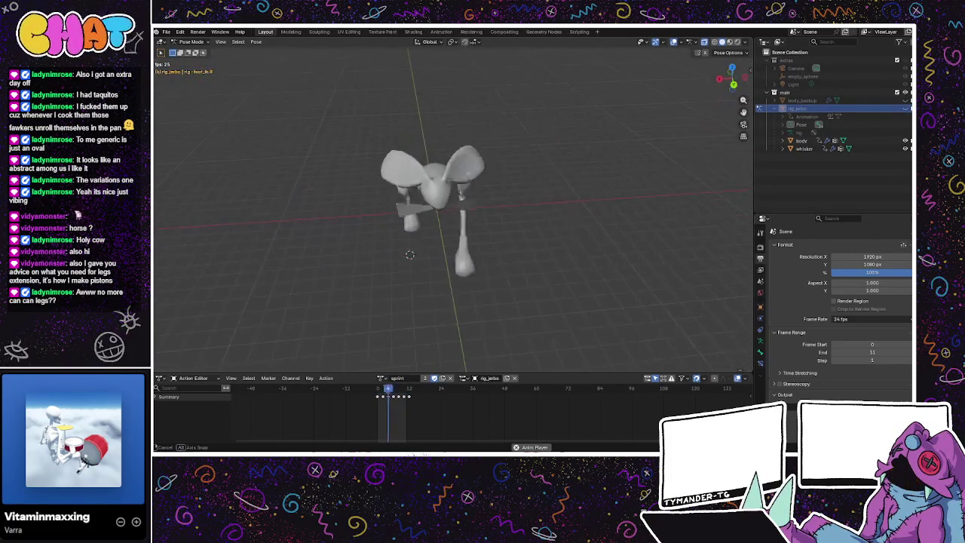
mouse_move(502, 199)
mouse_down()
mouse_move(554, 187)
mouse_move(503, 186)
mouse_move(452, 241)
mouse_up()
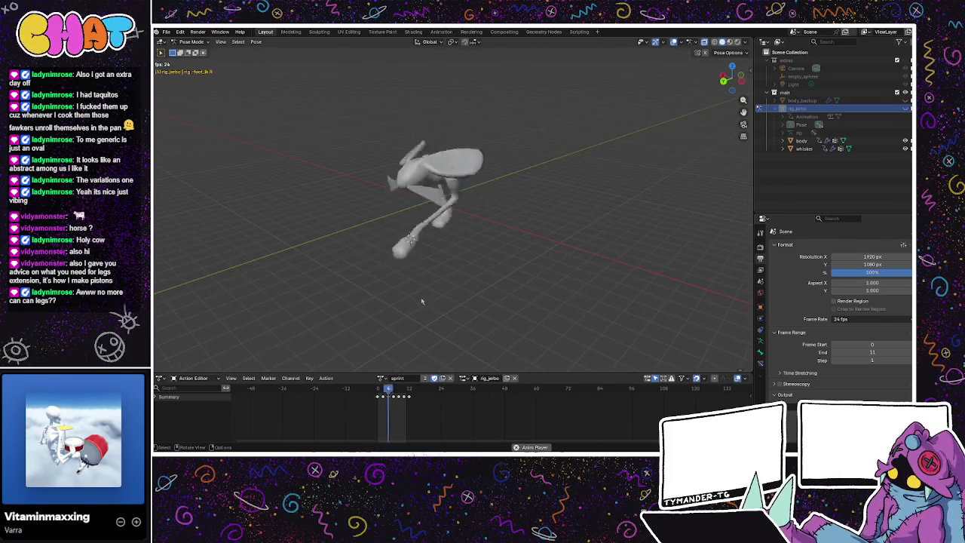
click(380, 377)
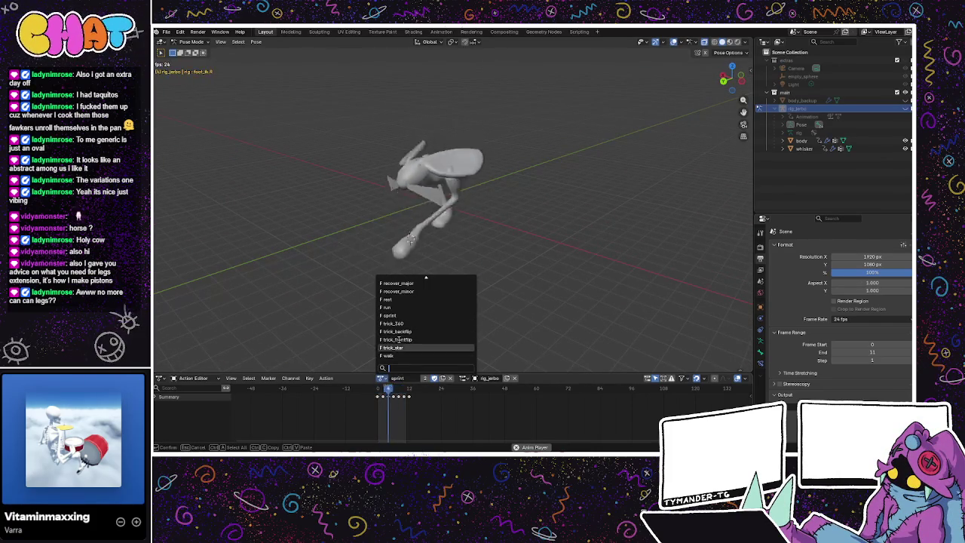
Step: Preview the boost, drift_in_L and drift_out_L actions on the rig in turn
scroll(399, 336, up, 10)
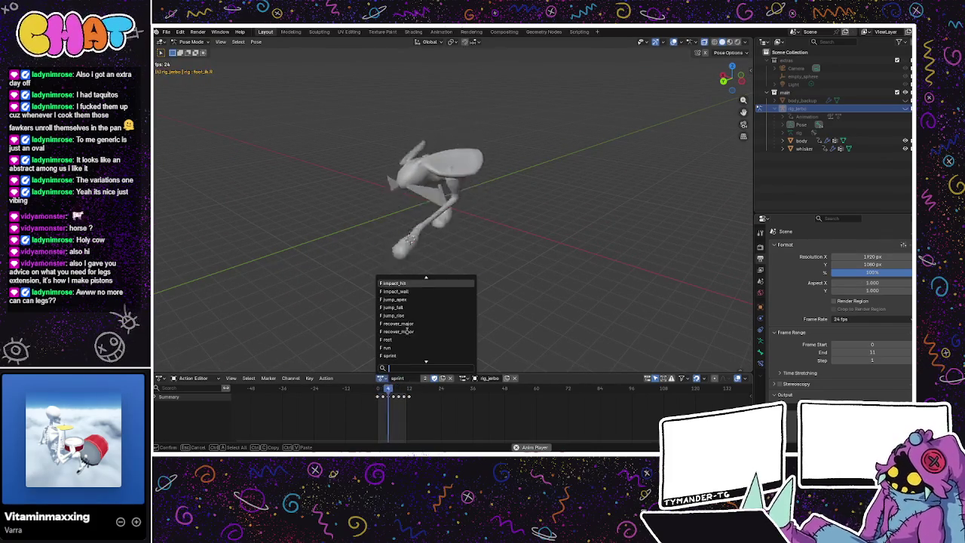
scroll(408, 324, up, 7)
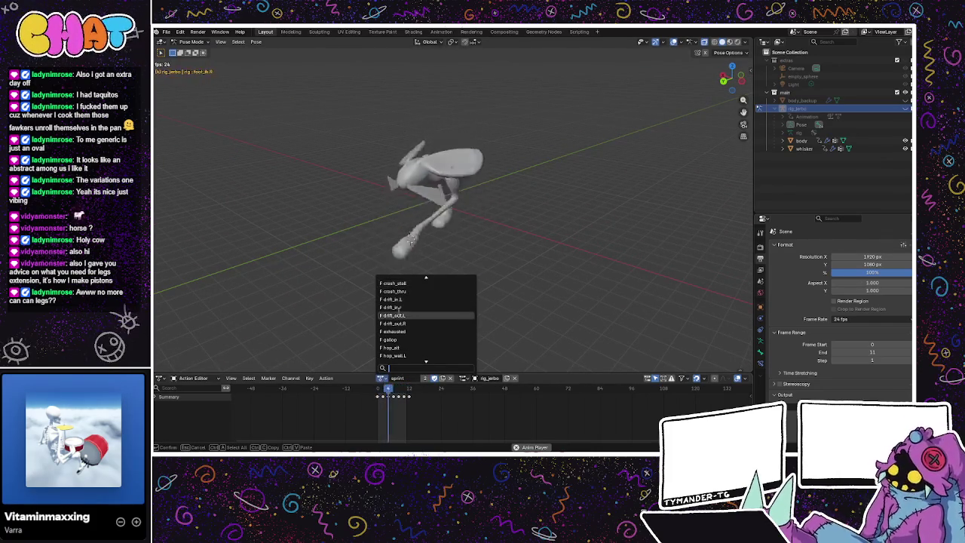
scroll(407, 314, up, 3)
click(399, 284)
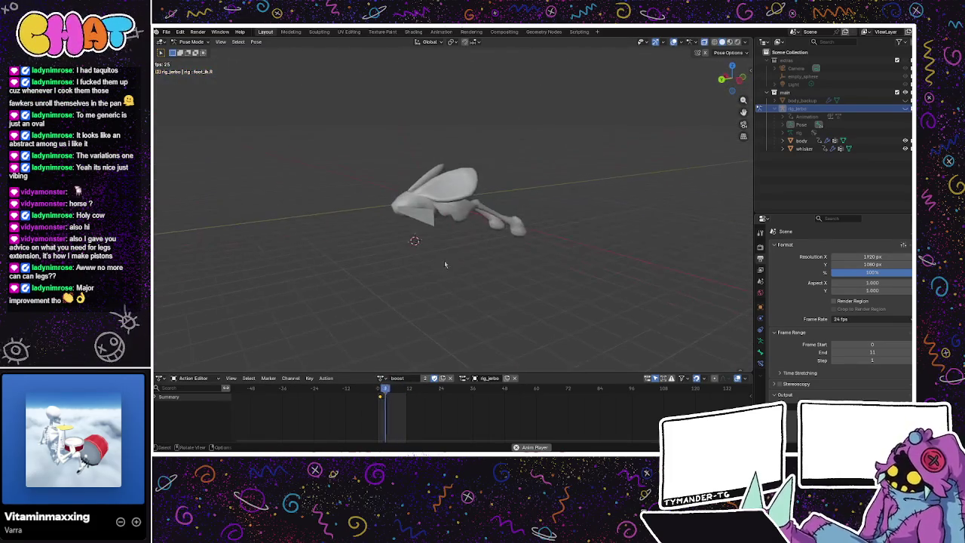
click(381, 378)
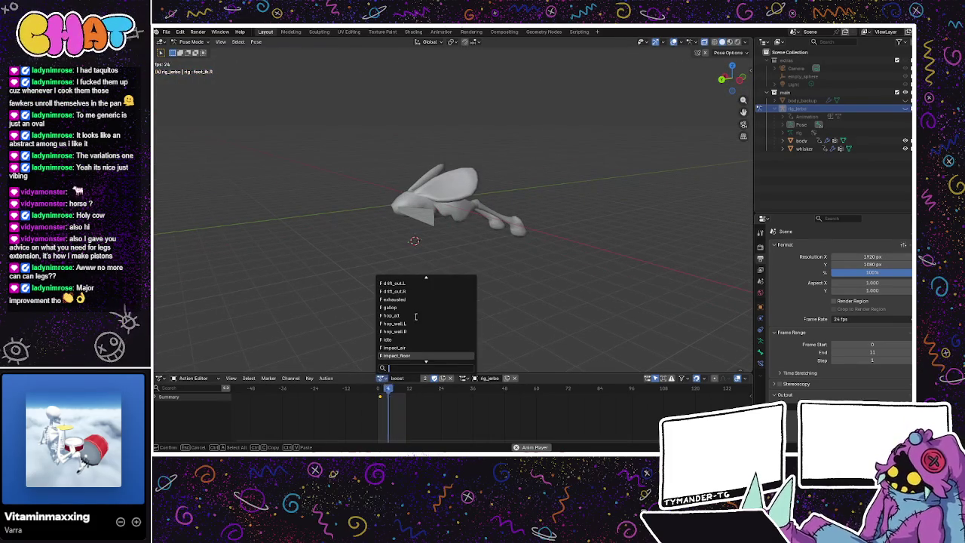
scroll(406, 302, up, 4)
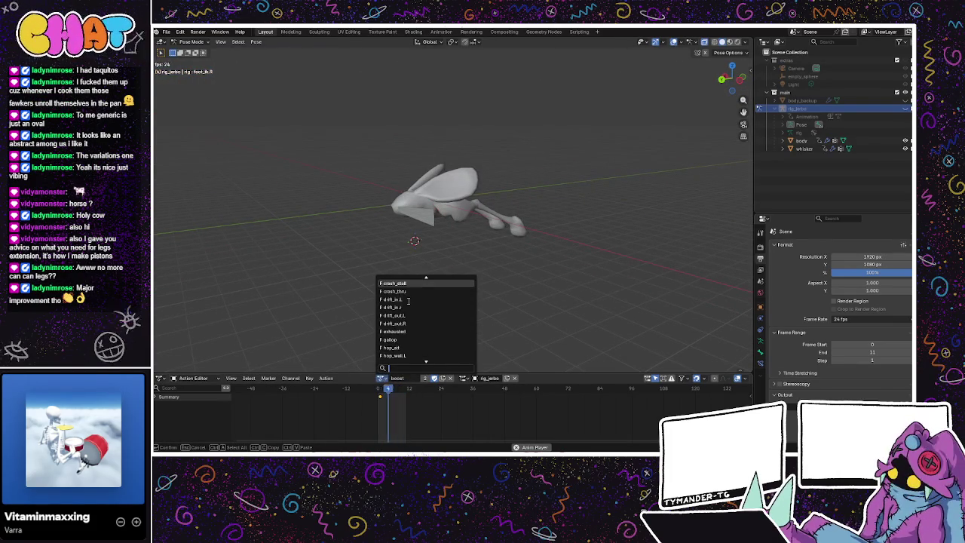
click(406, 300)
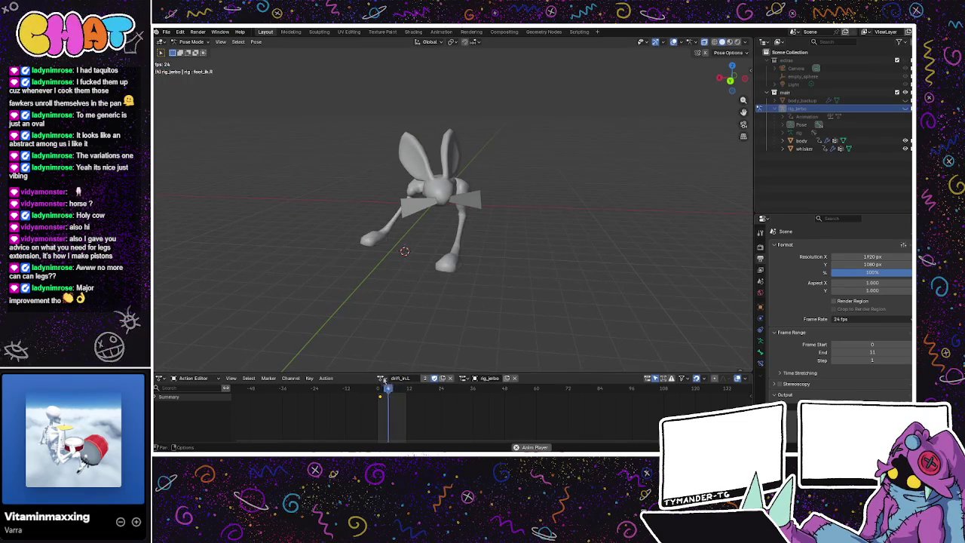
click(382, 377)
click(396, 324)
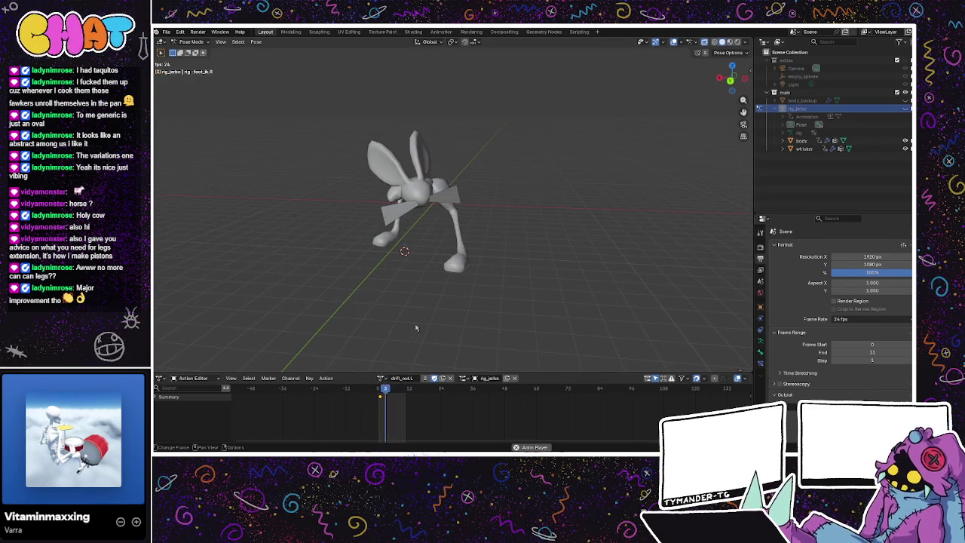
Step: Load the drift_in_r action and rename it to drift_in_R
click(382, 377)
click(414, 316)
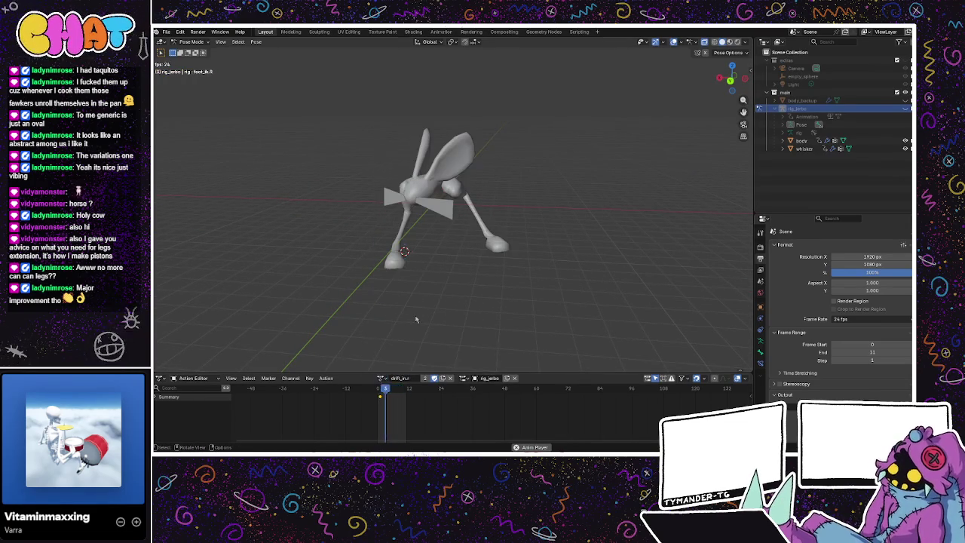
click(383, 377)
key(Escape)
double_click(404, 377)
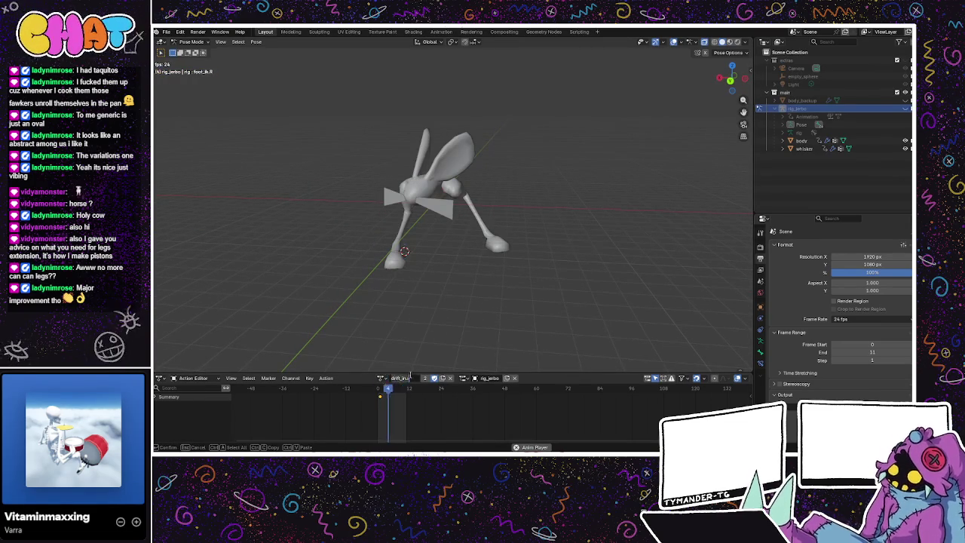
key(Return)
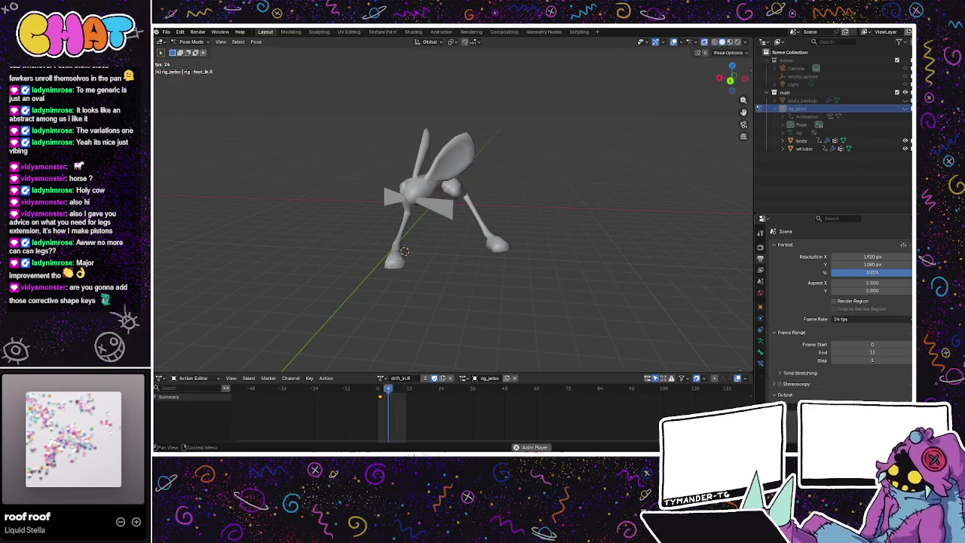
Step: Orbit around the rabbit and stop drift_in_R playback at frame 11, then return to Blender
drag(691, 134, 519, 224)
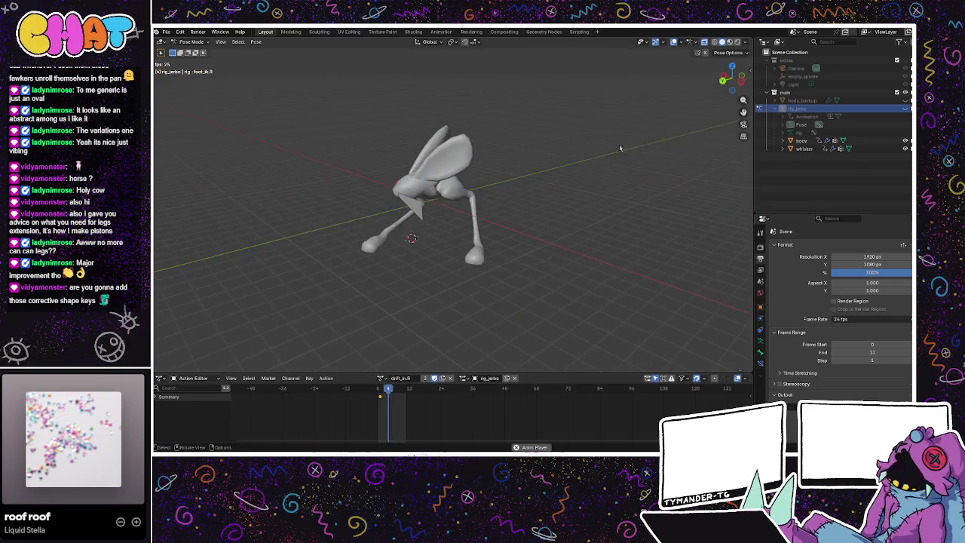
key(space)
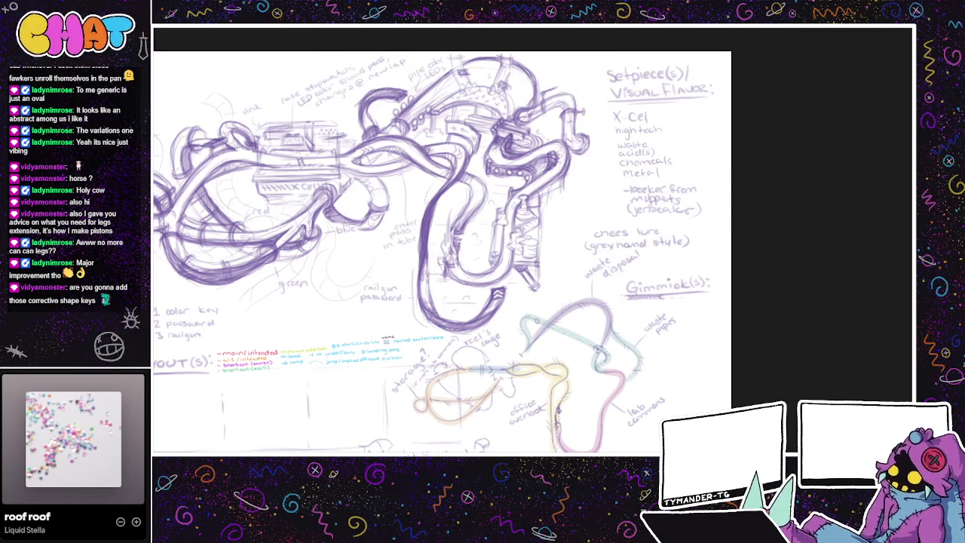
key(alt+Tab)
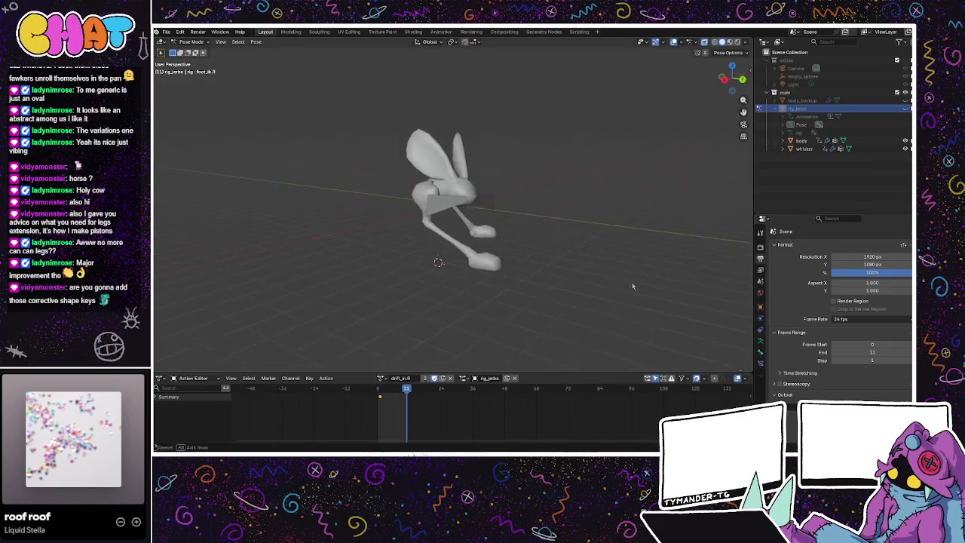
Step: Select the rabbit's body mesh in the Outliner and switch it to Object Mode
scroll(460, 252, up, 4)
drag(460, 252, 528, 249)
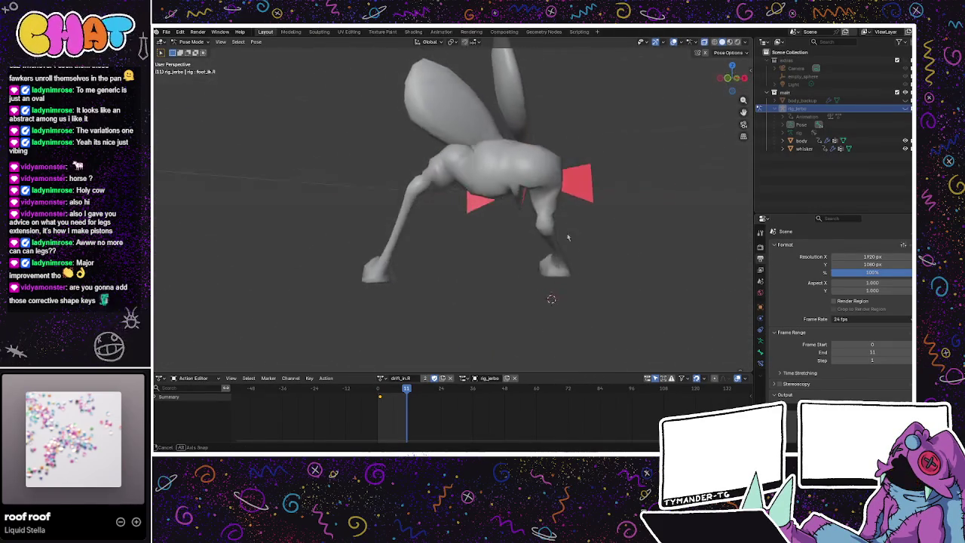
mouse_move(511, 178)
mouse_down()
mouse_move(548, 169)
mouse_move(671, 172)
mouse_up()
key(Tab)
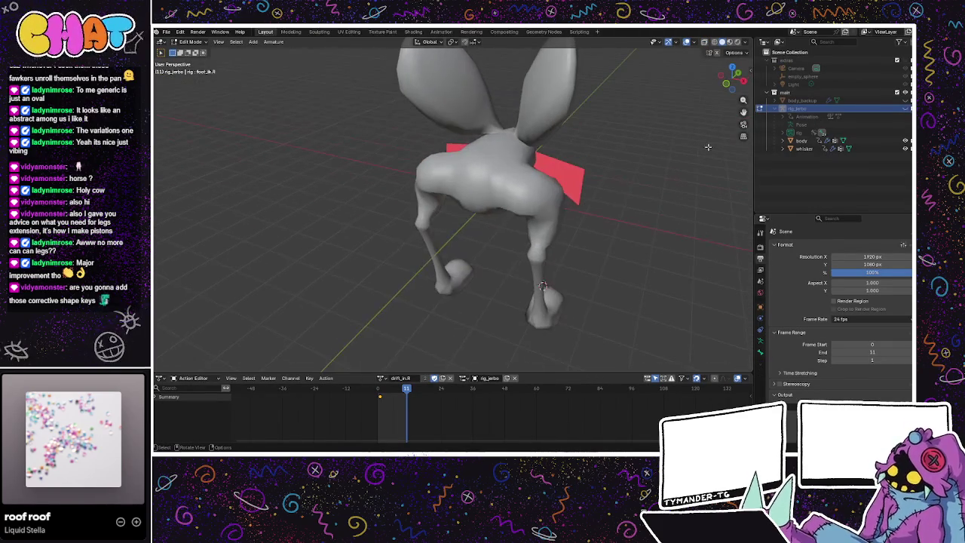
click(790, 101)
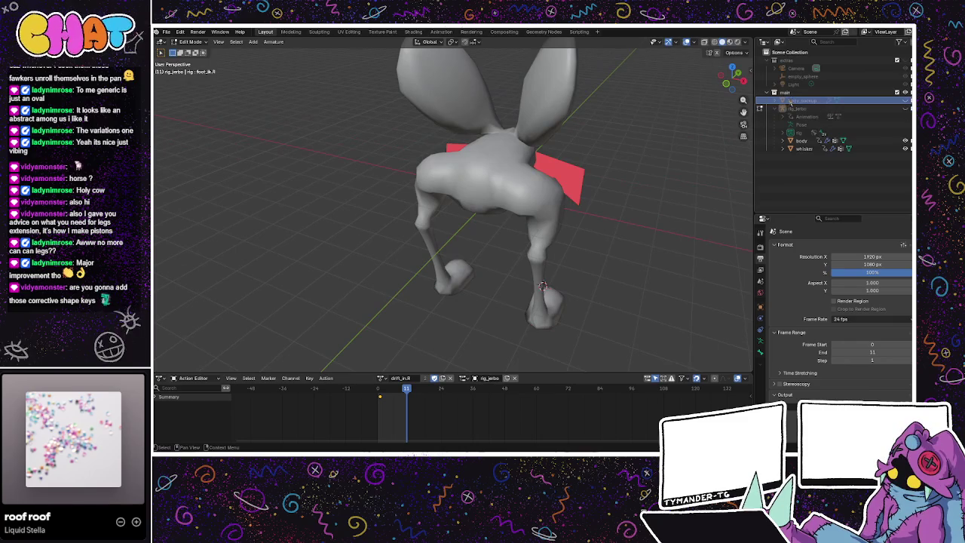
click(801, 140)
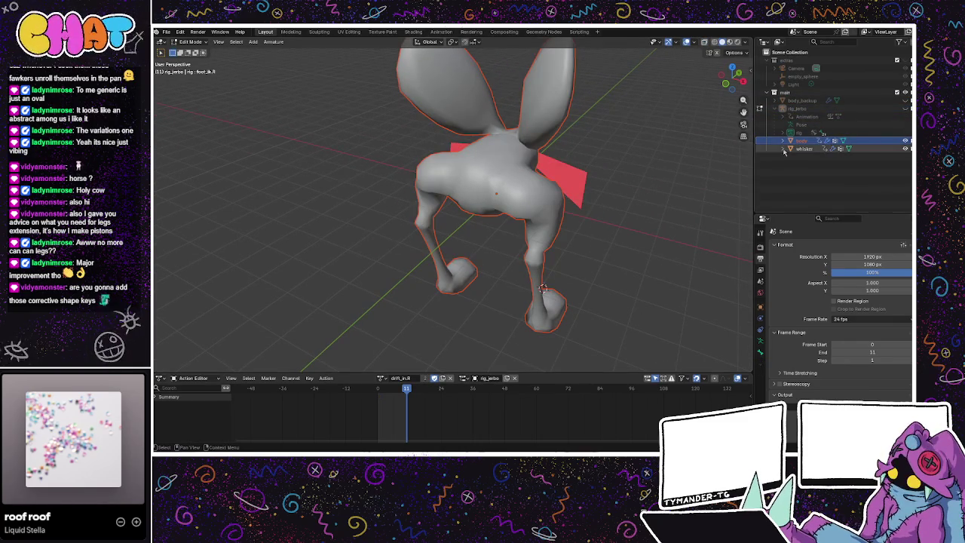
key(ctrl+Tab)
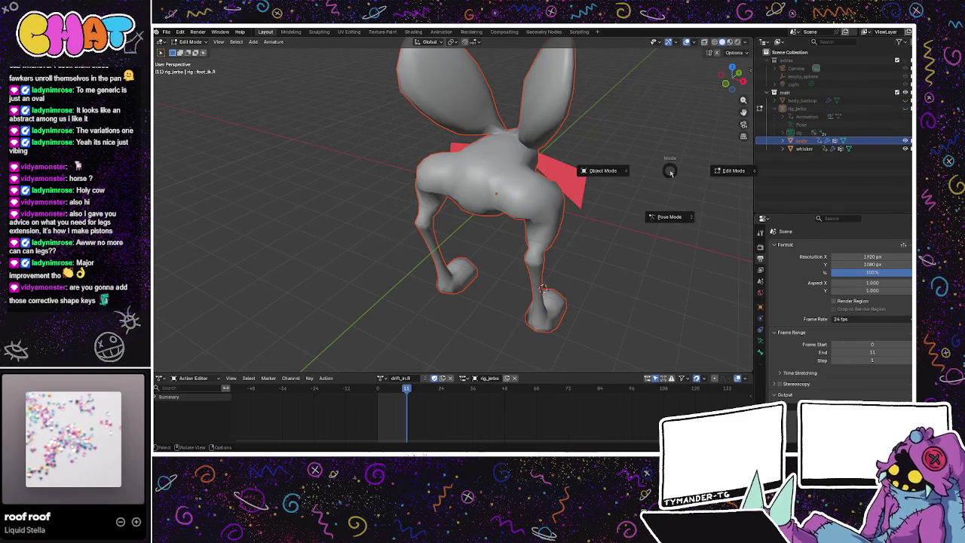
click(630, 171)
click(520, 216)
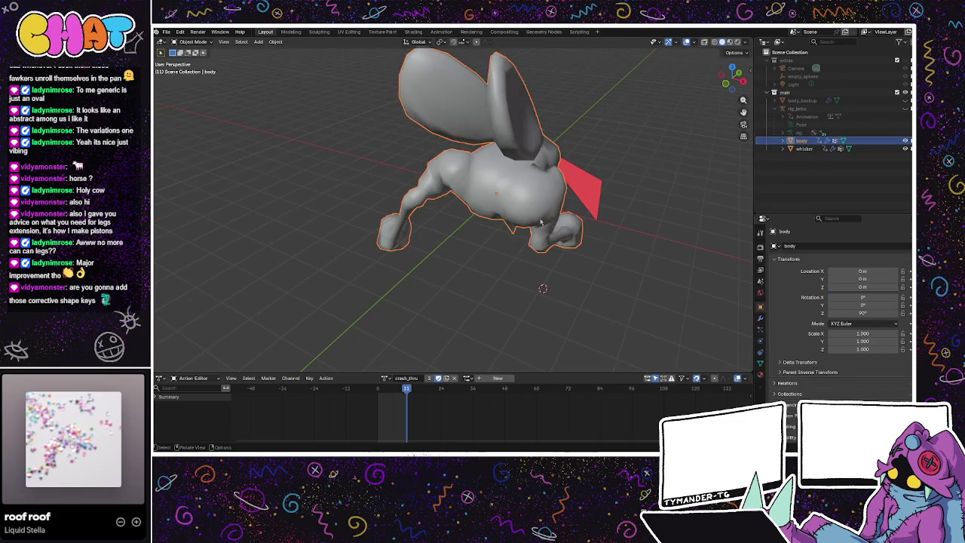
Step: Enter Edit Mode on the body mesh and turn off Vertex Group Weights in Viewport Overlays
key(Tab)
mouse_move(568, 210)
mouse_down()
mouse_move(389, 177)
mouse_move(540, 178)
mouse_move(514, 191)
mouse_move(428, 178)
mouse_up()
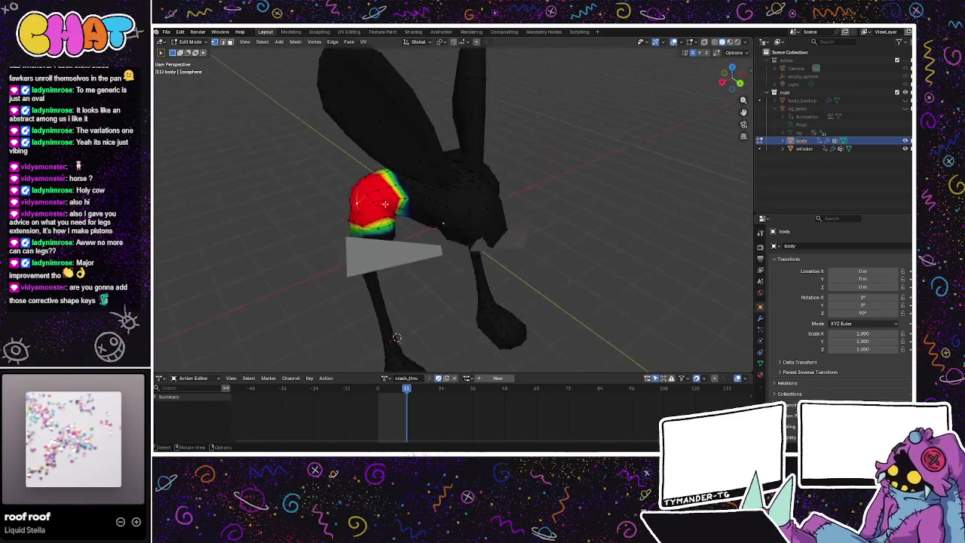
mouse_move(428, 178)
mouse_down()
mouse_move(524, 212)
mouse_move(491, 195)
mouse_move(502, 194)
mouse_up()
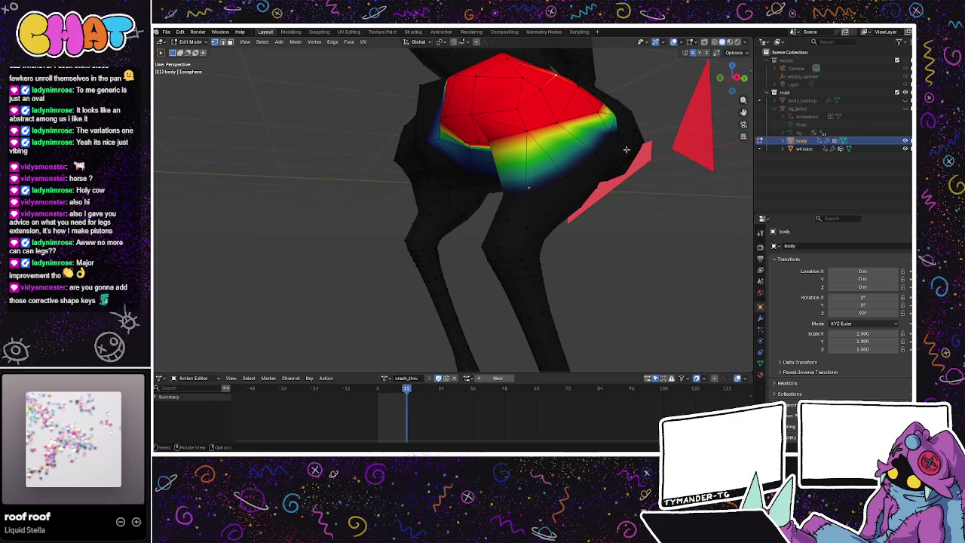
click(678, 42)
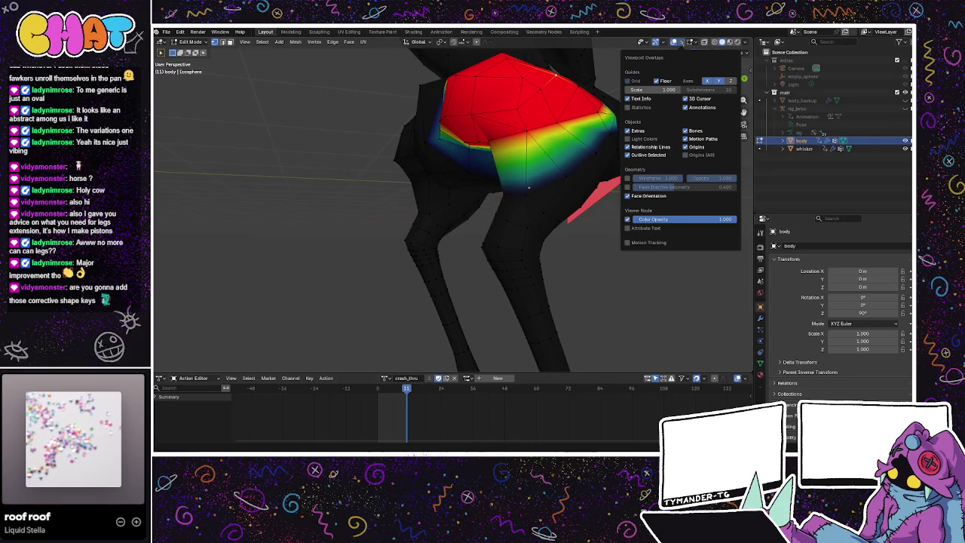
mouse_move(693, 42)
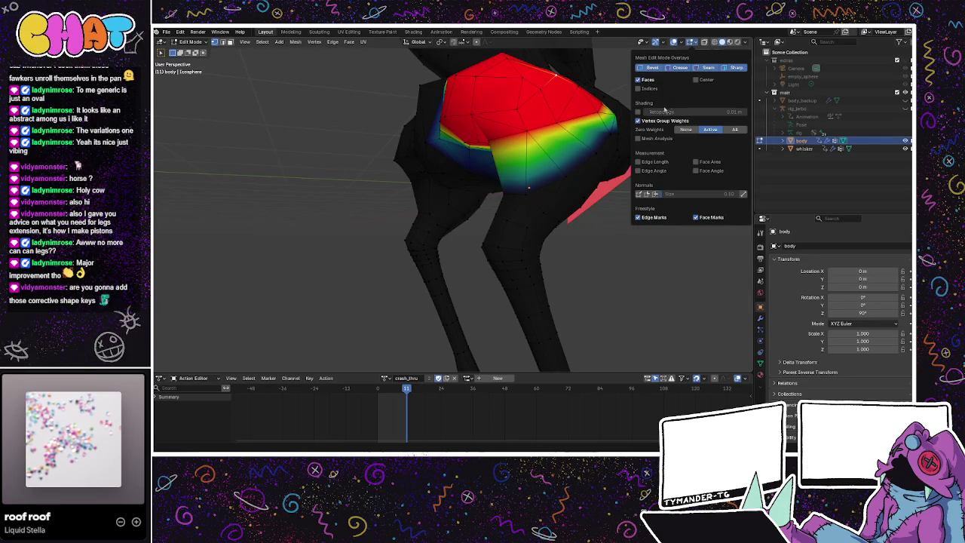
click(637, 120)
mouse_move(543, 278)
mouse_down()
mouse_move(652, 274)
mouse_move(475, 196)
mouse_up()
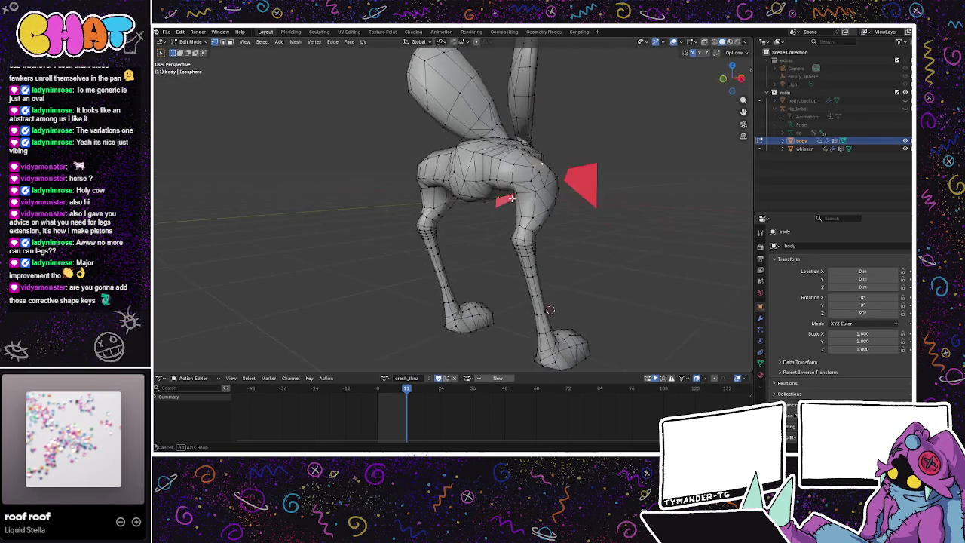
mouse_move(476, 197)
mouse_down()
mouse_move(414, 192)
mouse_move(467, 214)
mouse_up()
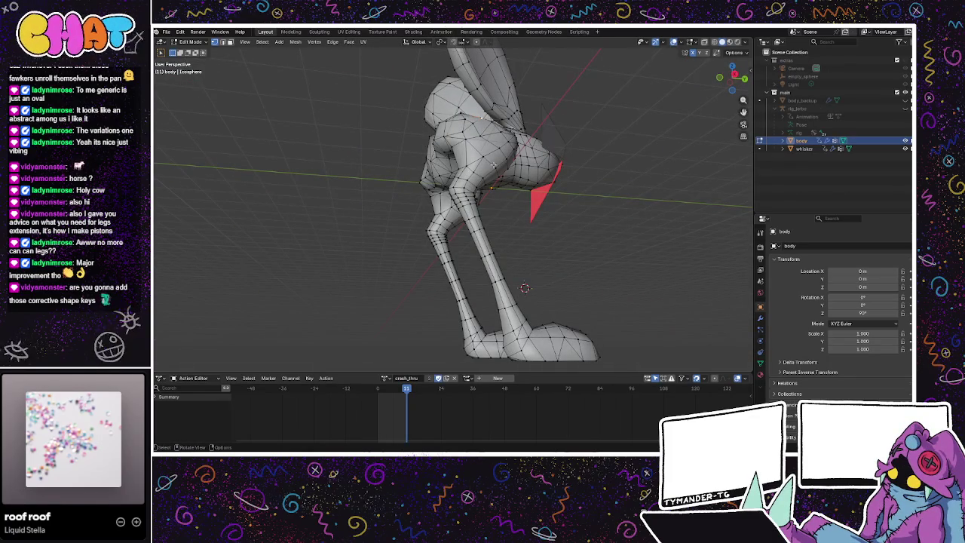
mouse_move(492, 164)
mouse_down()
mouse_move(447, 174)
mouse_move(692, 178)
mouse_up()
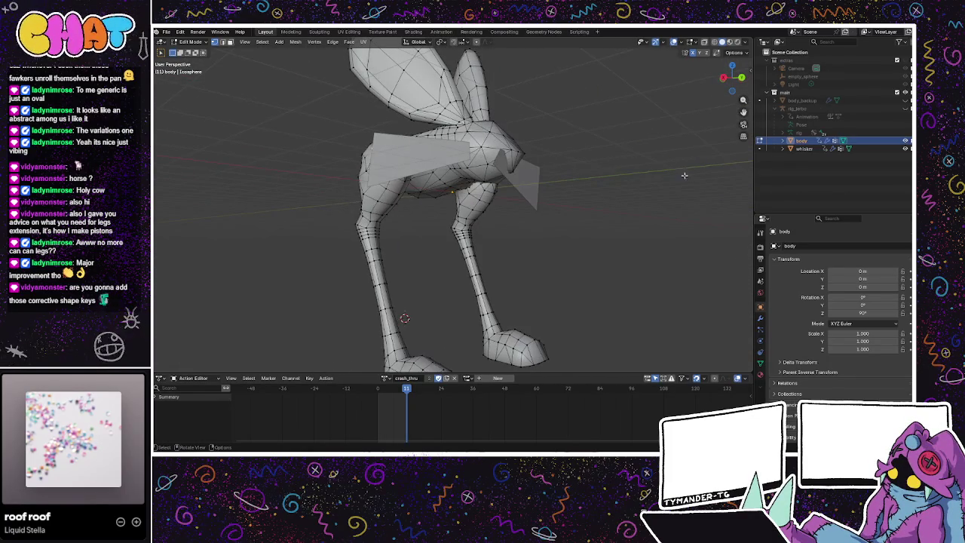